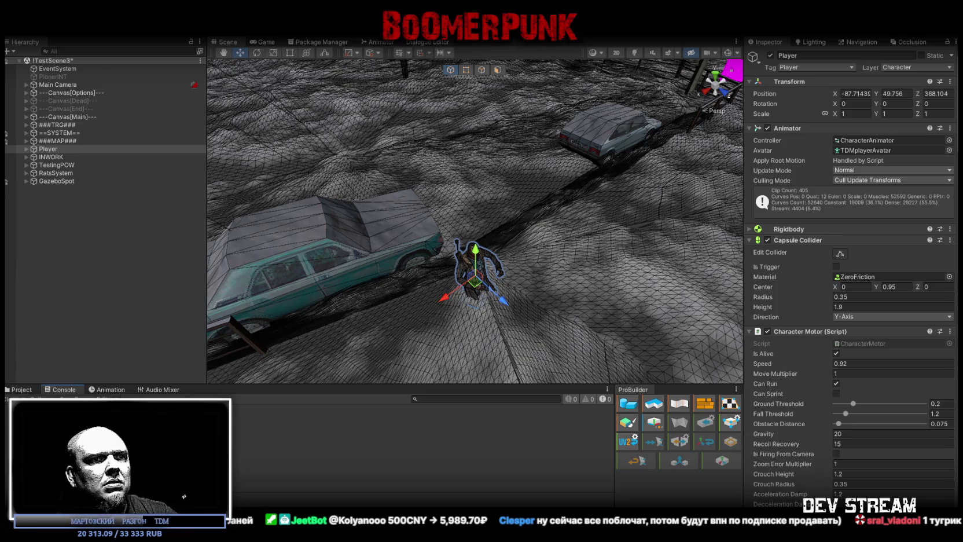
Switch from Unity to the browser's Steamworks regional pricing page and scroll down it
key(alt+Tab)
scroll(413, 406, down, 5)
scroll(412, 406, down, 1)
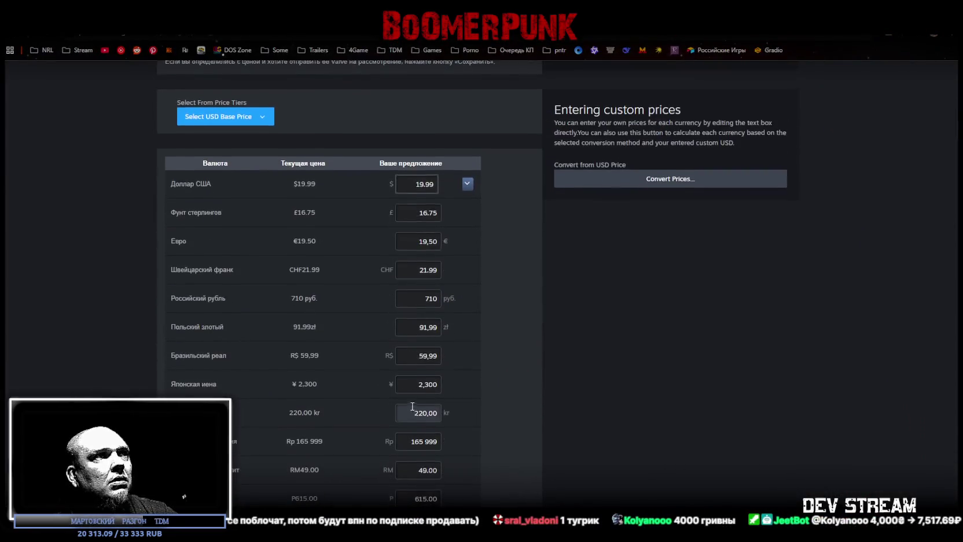
Review prices from the $19.99 USD base to the regional table, then restore the browser window
scroll(412, 406, down, 1)
click(394, 133)
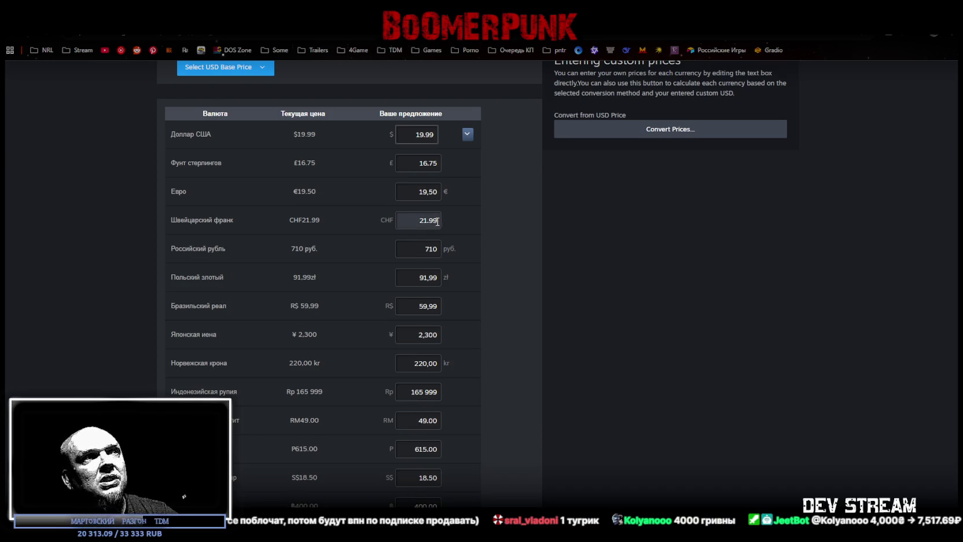
scroll(441, 227, down, 1)
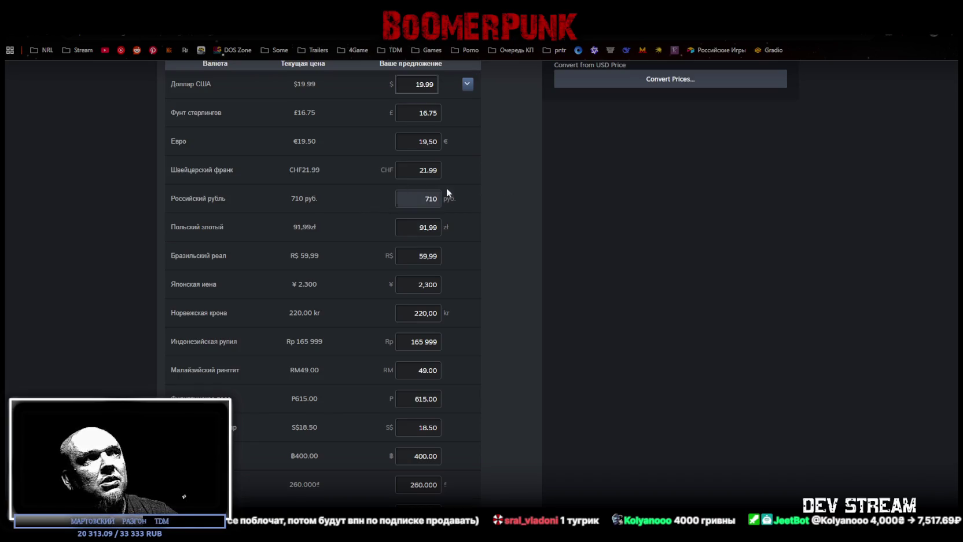
scroll(400, 186, down, 1)
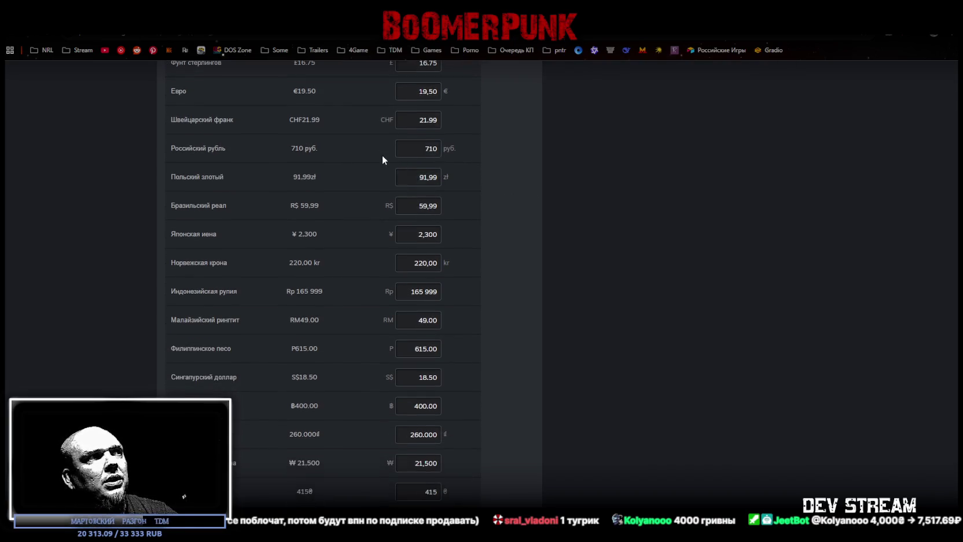
scroll(394, 220, down, 2)
scroll(408, 280, down, 2)
scroll(408, 279, down, 4)
scroll(408, 279, down, 4)
scroll(409, 280, down, 3)
scroll(408, 279, up, 2)
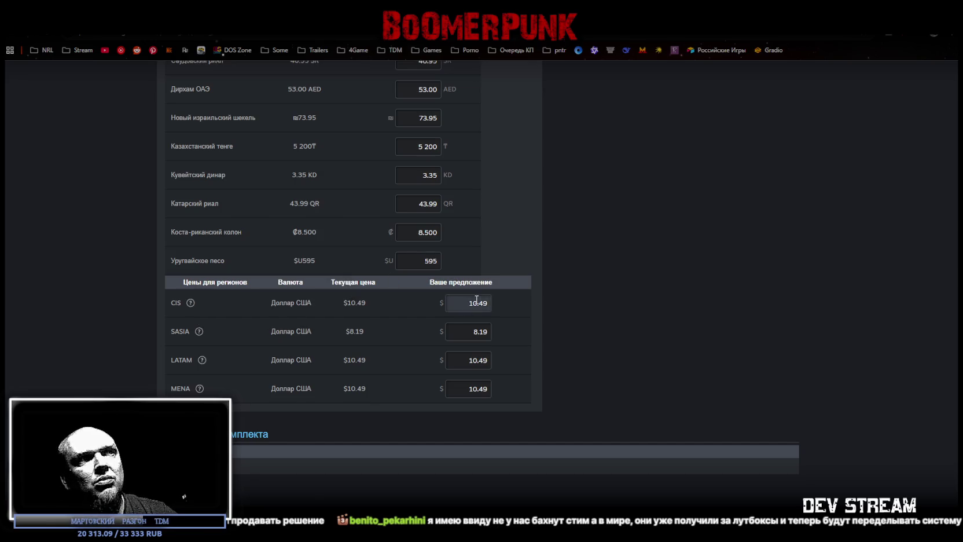
drag(533, 12, 541, 464)
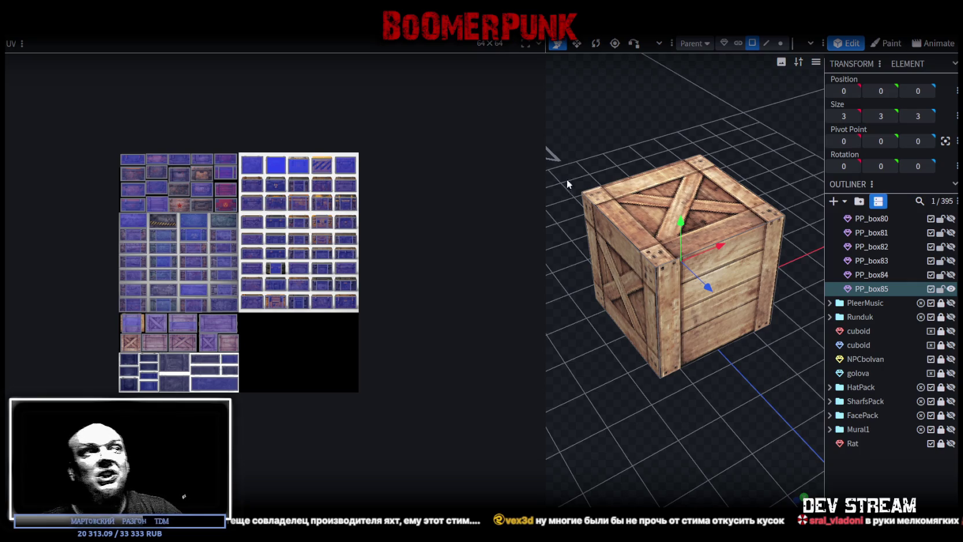
Orbit to the PP_box85 crate's front face, save the project, then reselect the crate
drag(547, 179, 297, 207)
mouse_move(438, 322)
mouse_down()
mouse_move(454, 314)
mouse_move(404, 337)
mouse_up()
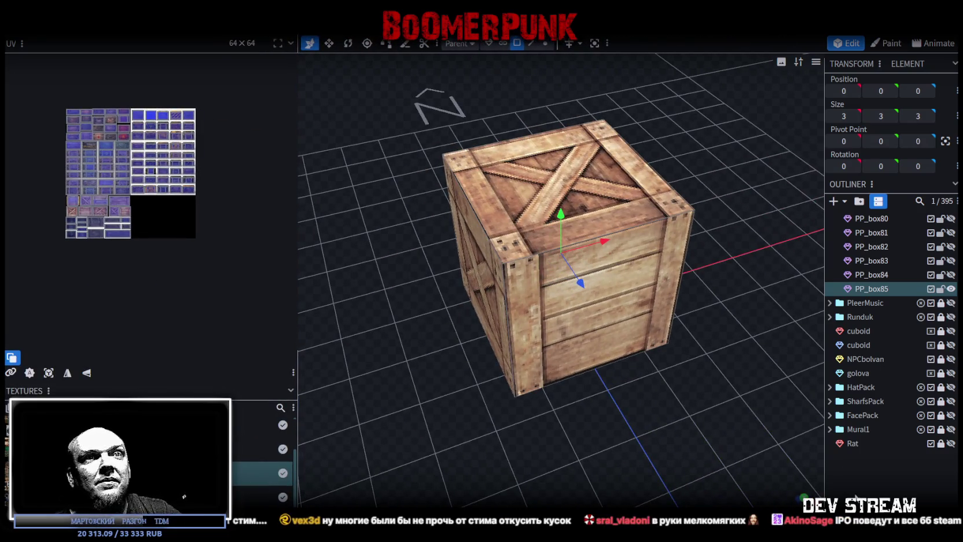
click(756, 431)
drag(602, 405, 450, 392)
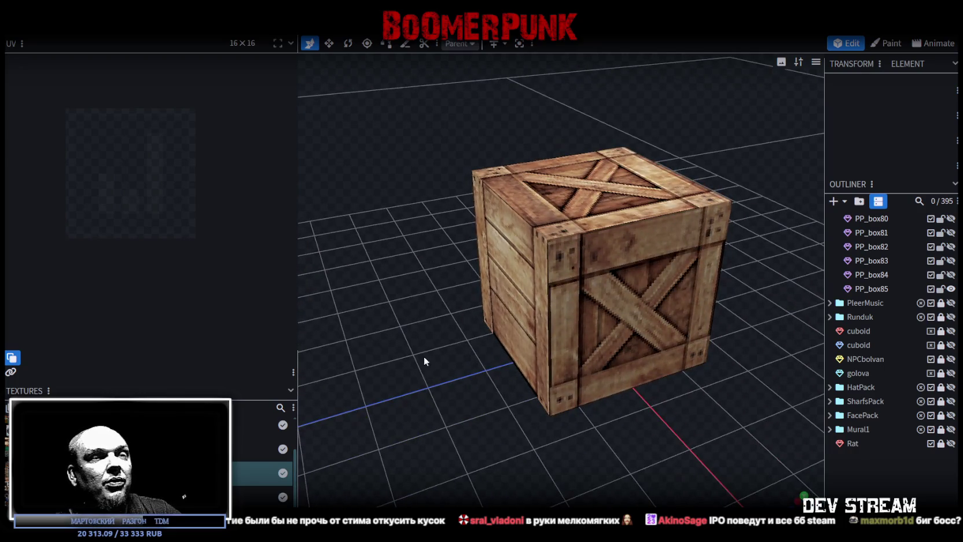
key(ctrl+s)
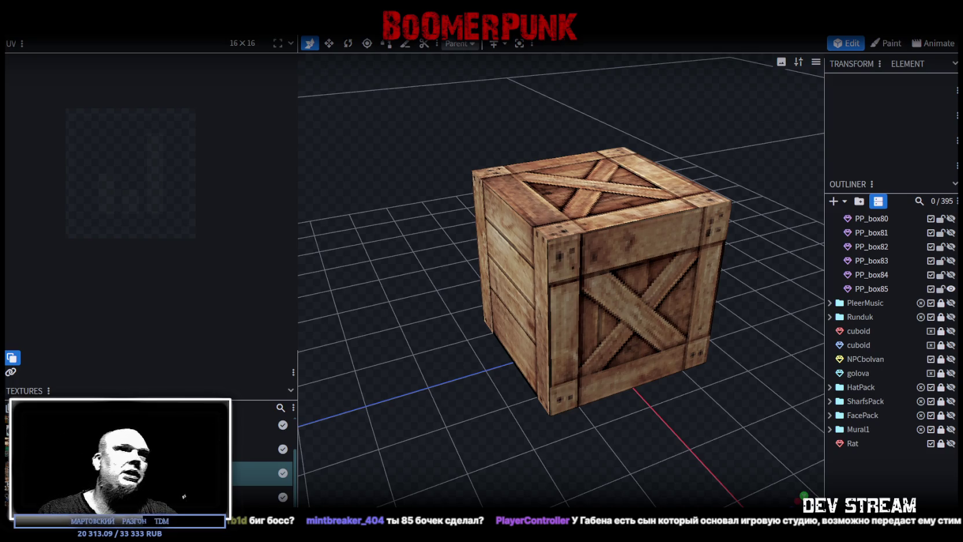
click(604, 305)
Paste the barrel texture sheet as a new layer onto the PropsPack5.psd atlas in Photoshop
scroll(154, 202, up, 2)
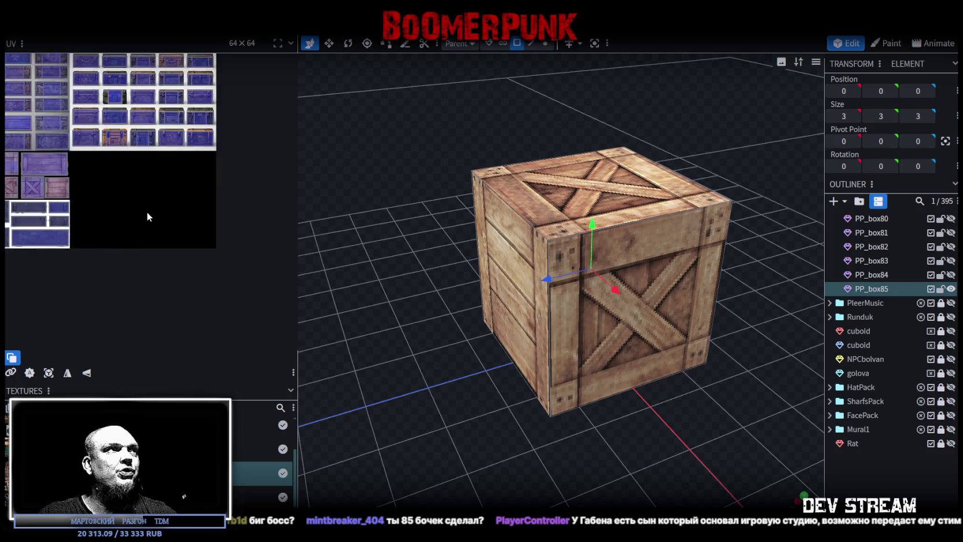
scroll(147, 211, up, 2)
scroll(101, 146, up, 2)
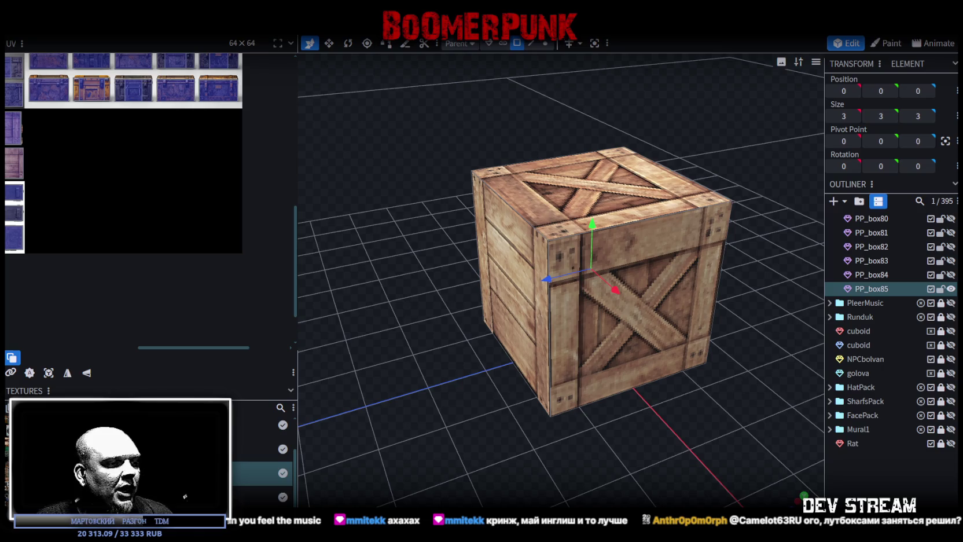
key(alt+Tab)
key(ctrl+v)
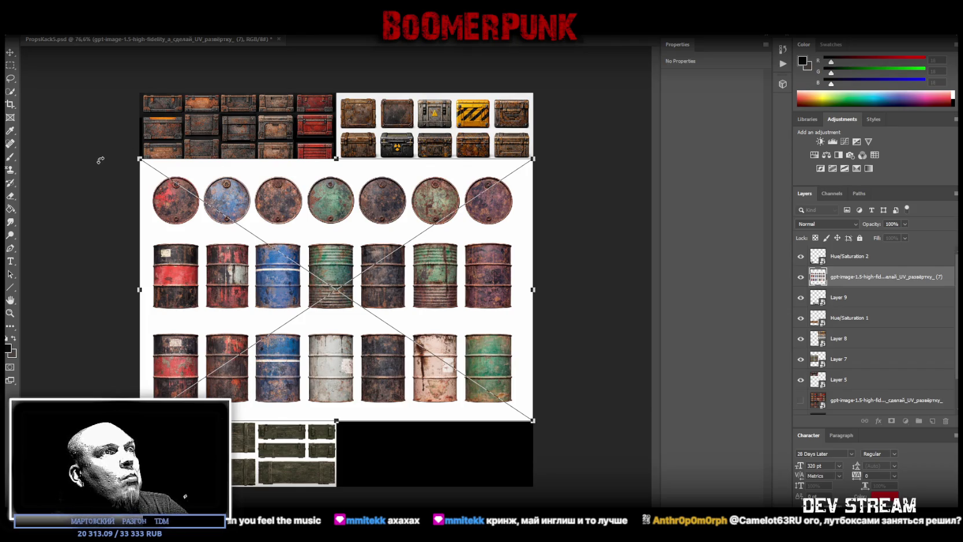
Commit the barrel sheet, rasterize its layer, and marquee-select the row of round lids
click(10, 313)
drag(327, 277, 339, 287)
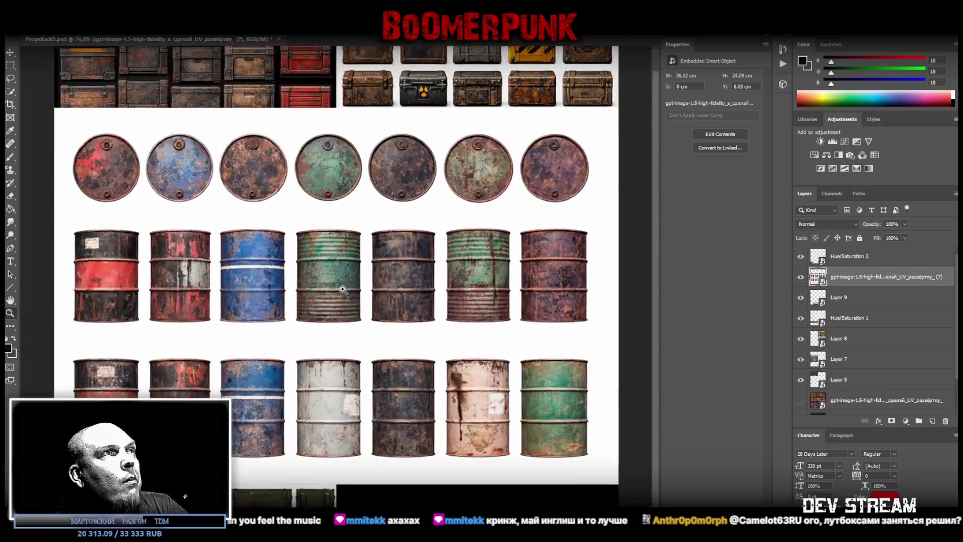
click(10, 66)
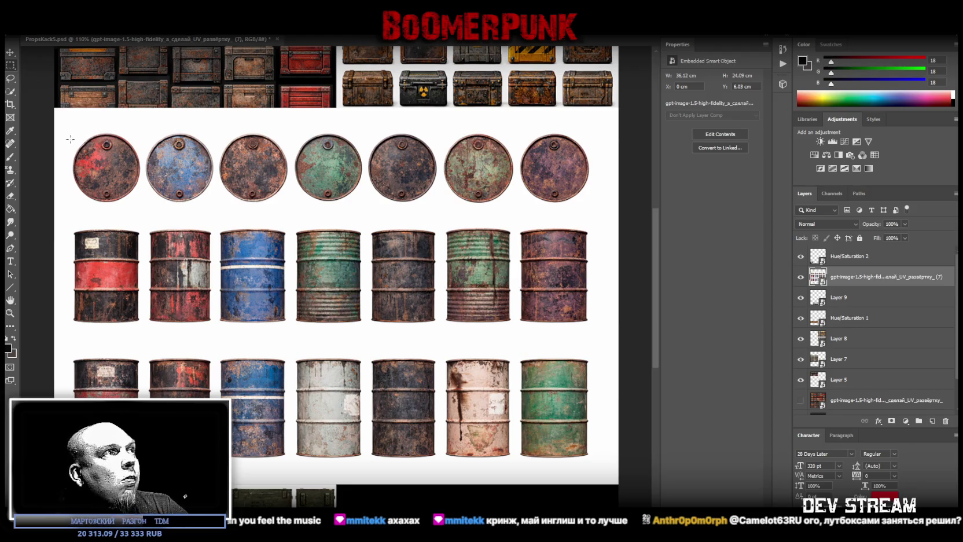
scroll(295, 249, down, 3)
scroll(295, 249, up, 3)
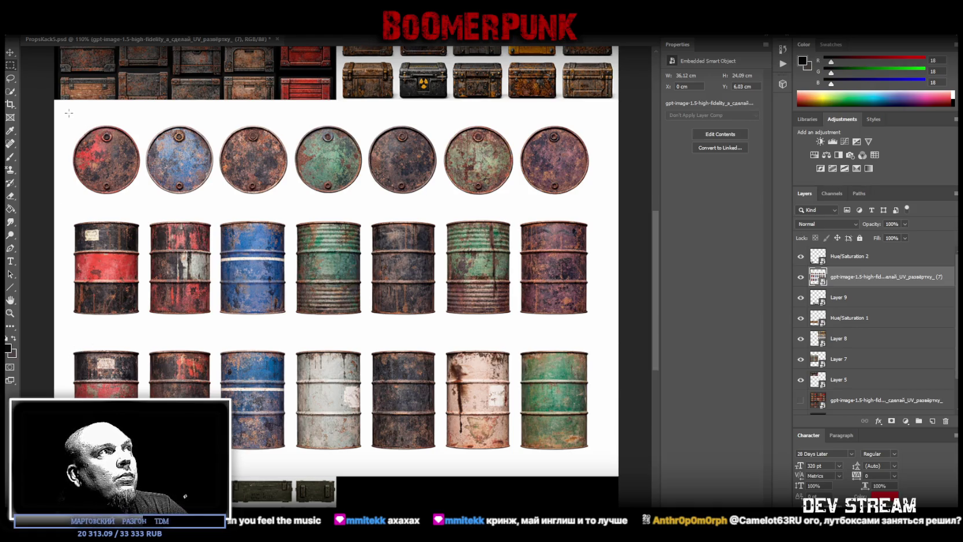
drag(85, 120, 602, 202)
right_click(851, 277)
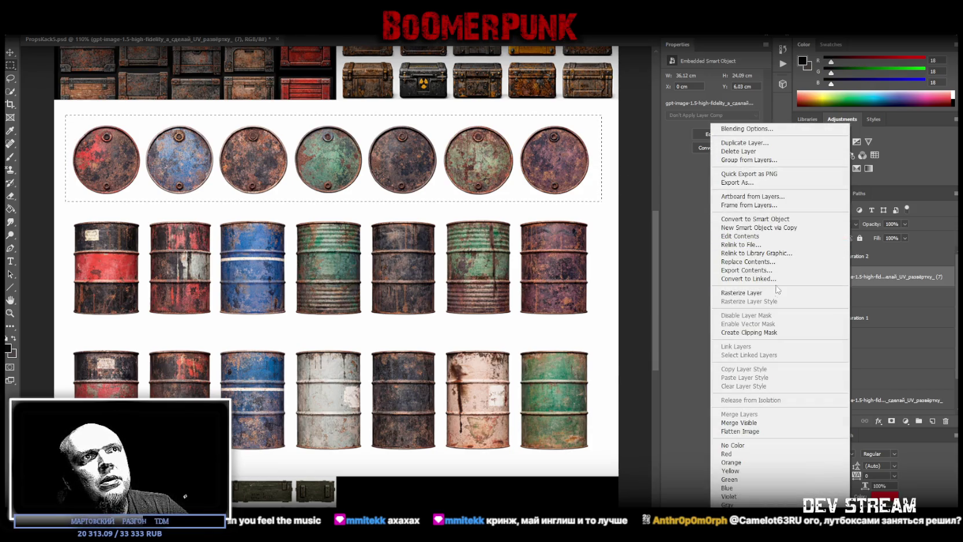
click(770, 294)
drag(55, 219, 612, 200)
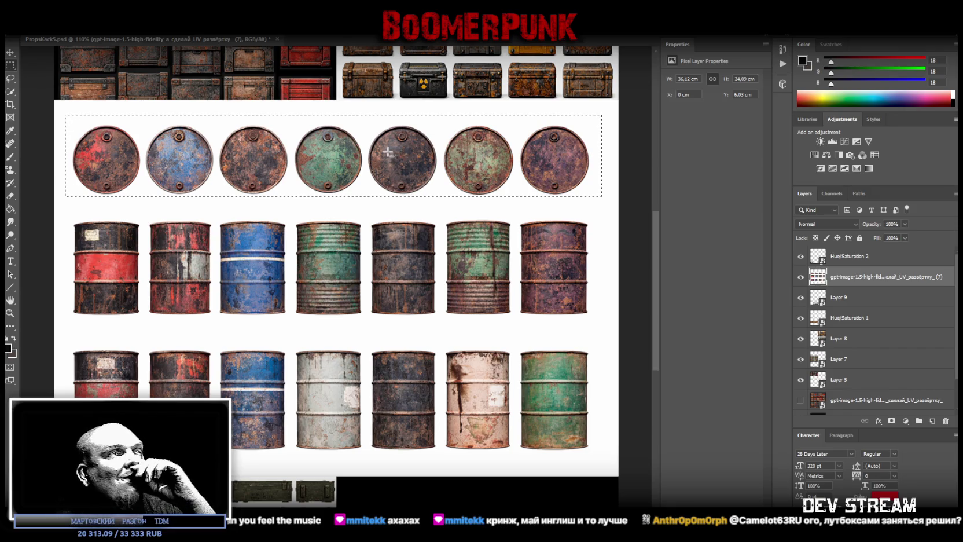
Free-transform the lid row down to sit just above the barrel sides, then deselect
right_click(388, 152)
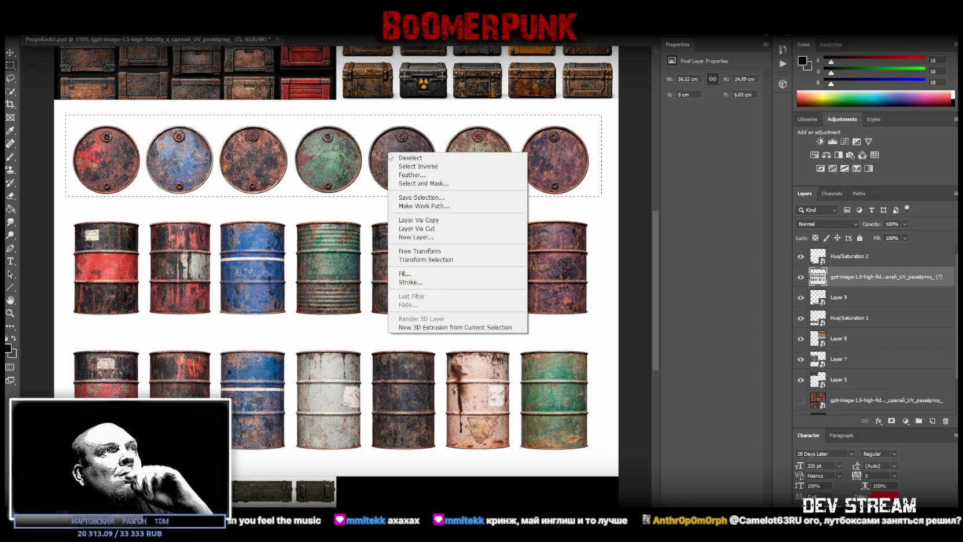
click(432, 251)
drag(296, 158, 295, 175)
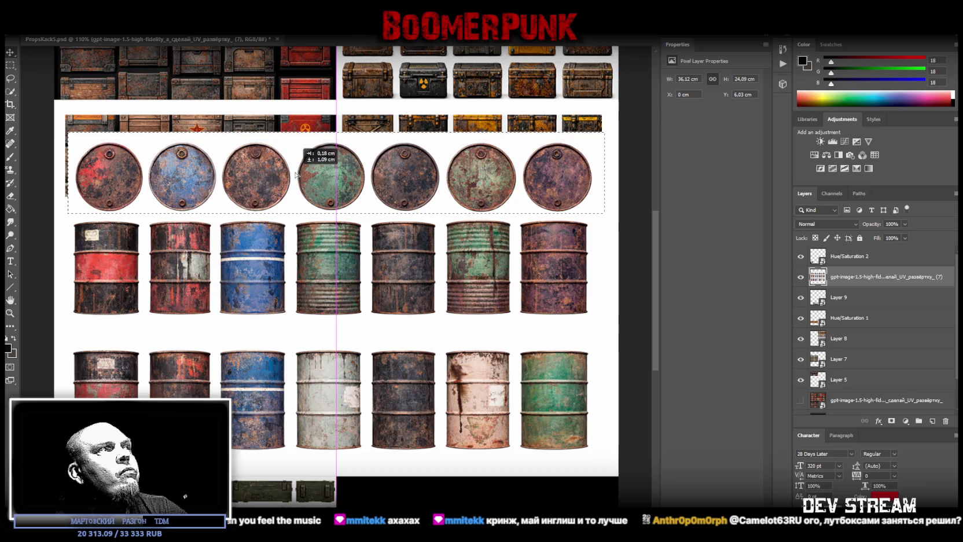
drag(296, 175, 296, 183)
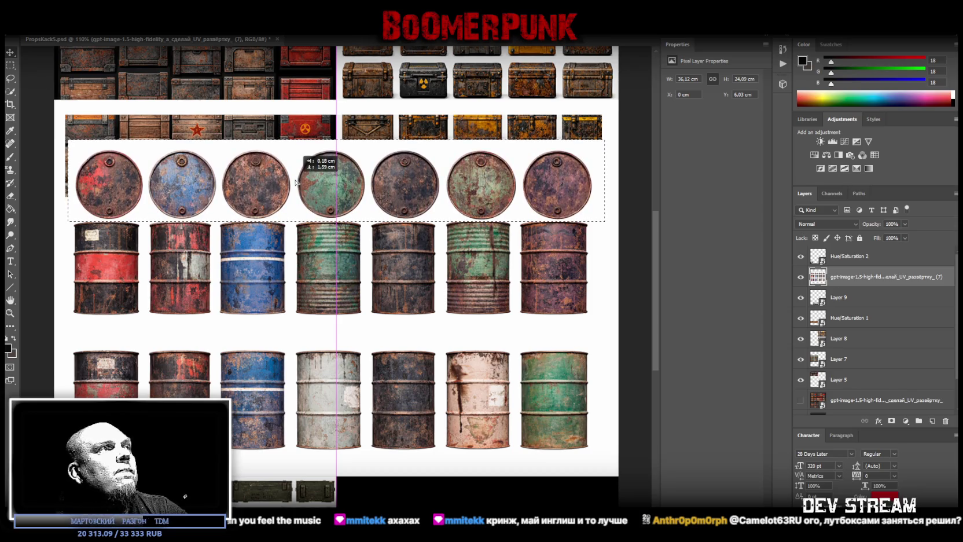
drag(295, 183, 295, 181)
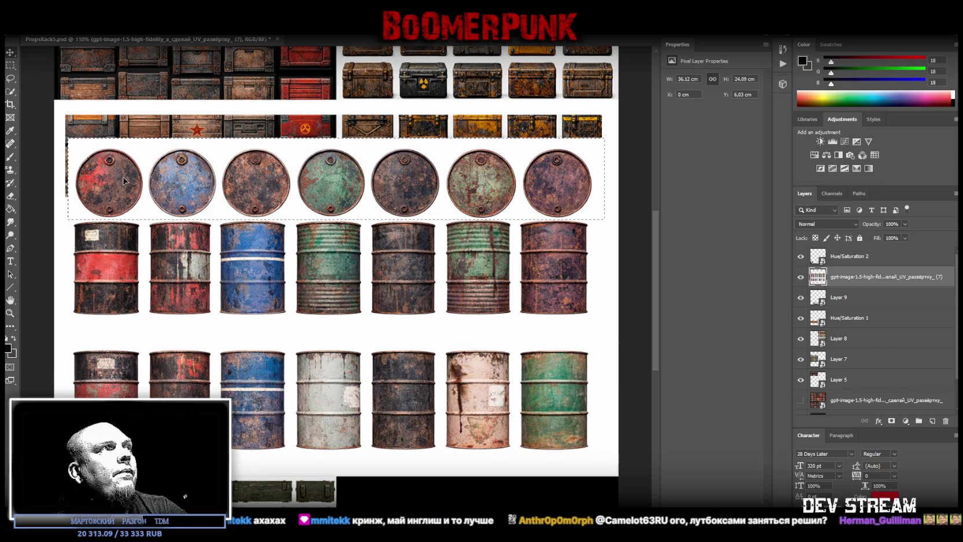
drag(120, 176, 117, 179)
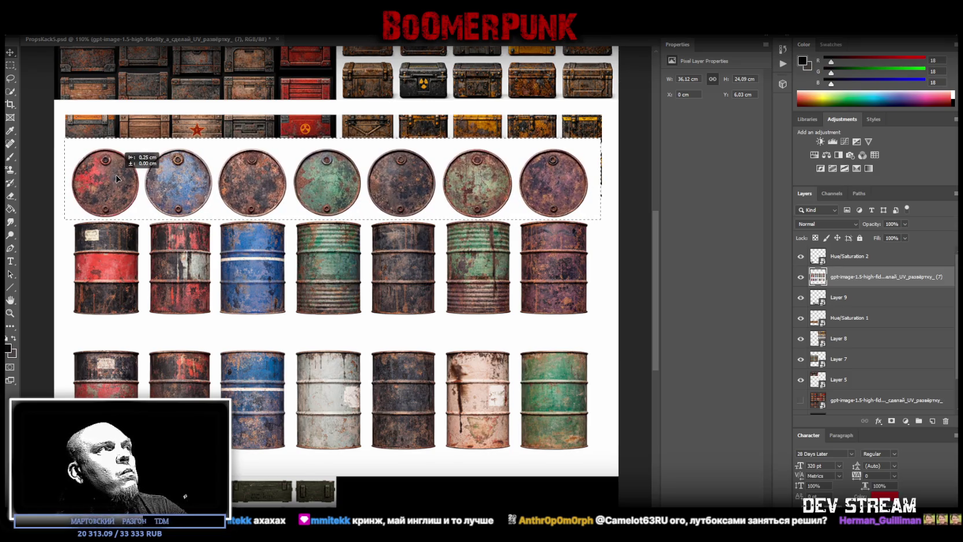
drag(117, 179, 117, 179)
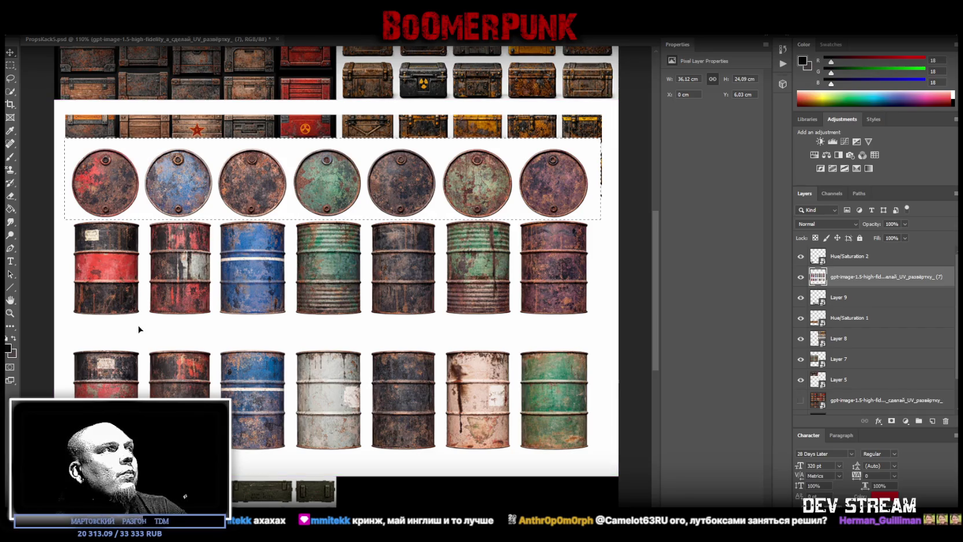
click(10, 78)
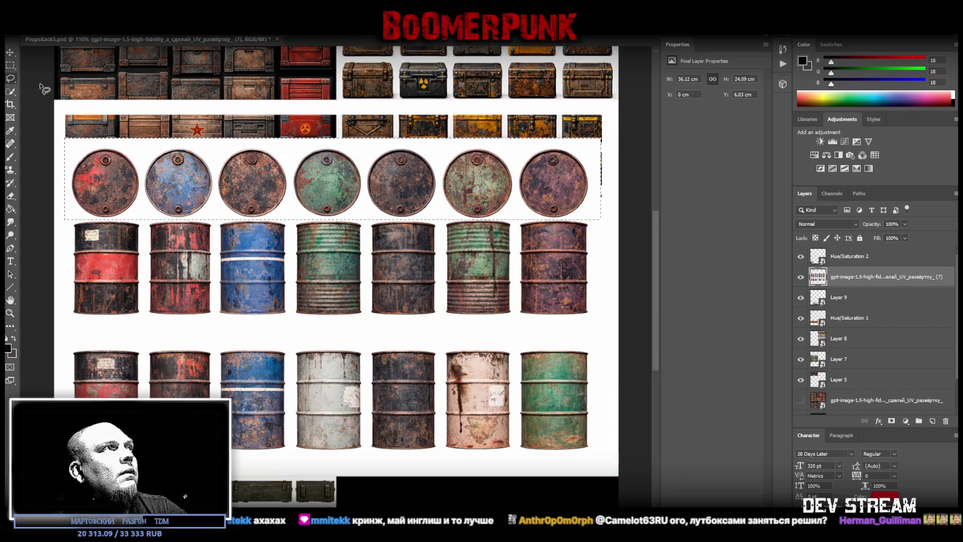
key(ctrl+d)
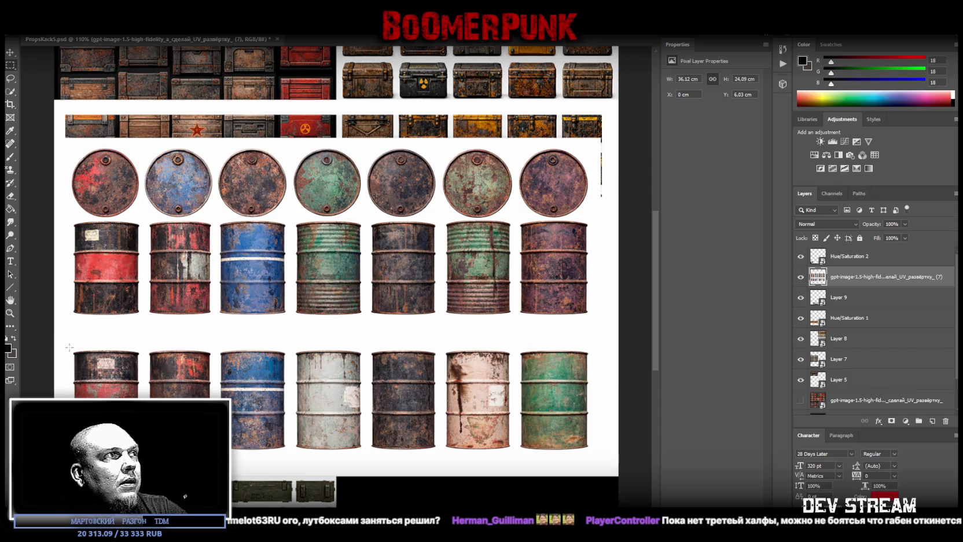
Free-transform the lower barrel row up about 1.5 cm to close the gap
drag(49, 348, 429, 453)
key(ctrl+d)
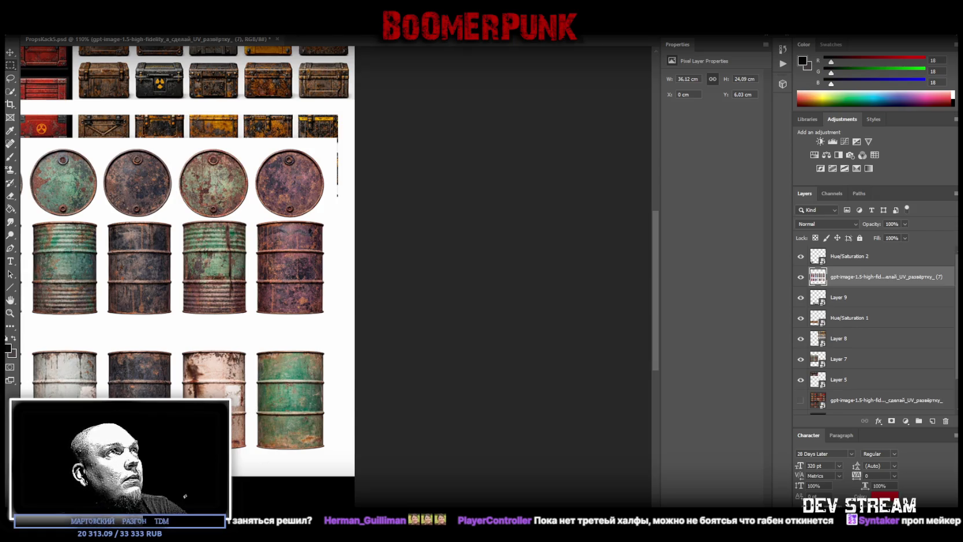
scroll(336, 272, left, 5)
right_click(284, 403)
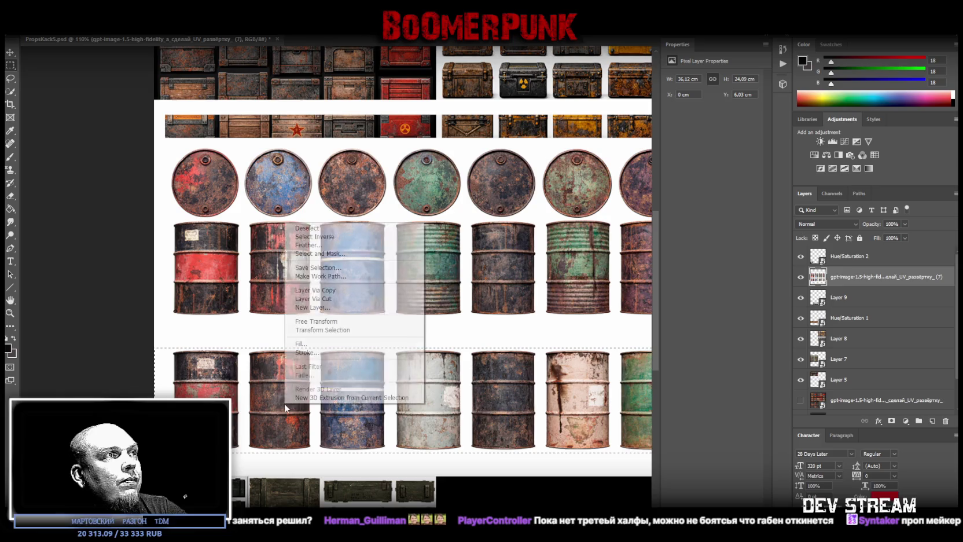
click(325, 322)
drag(285, 392, 282, 364)
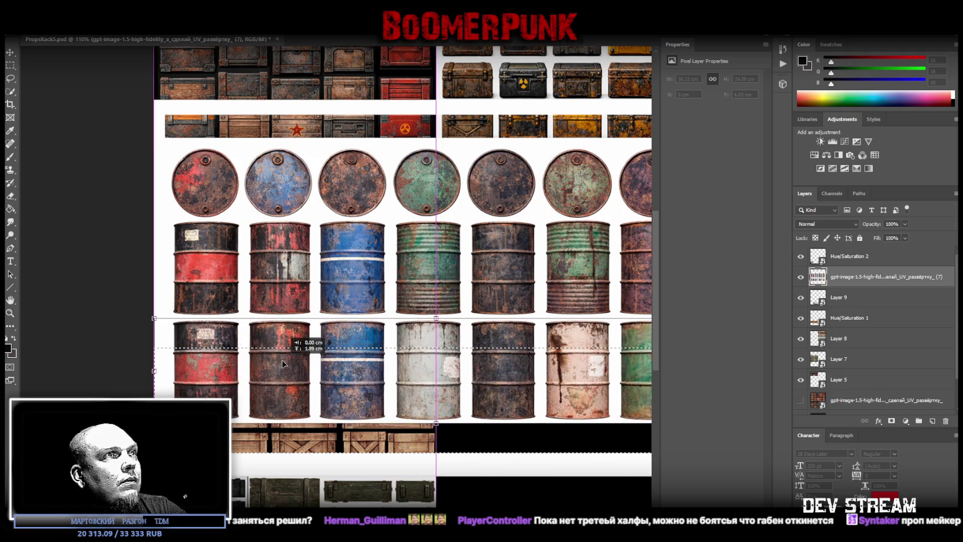
drag(282, 363, 282, 363)
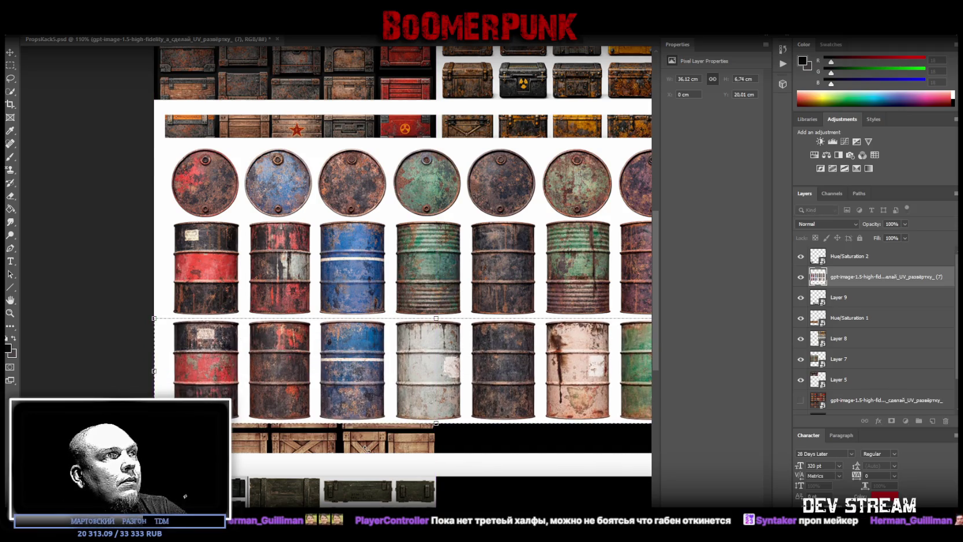
click(10, 79)
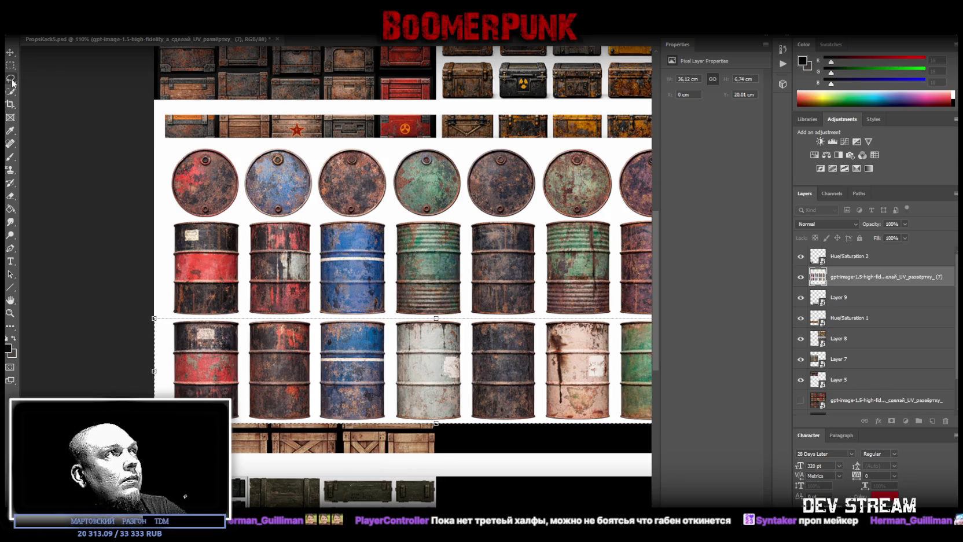
Marquee-select the whole block of barrels and lids
scroll(400, 272, right, 2)
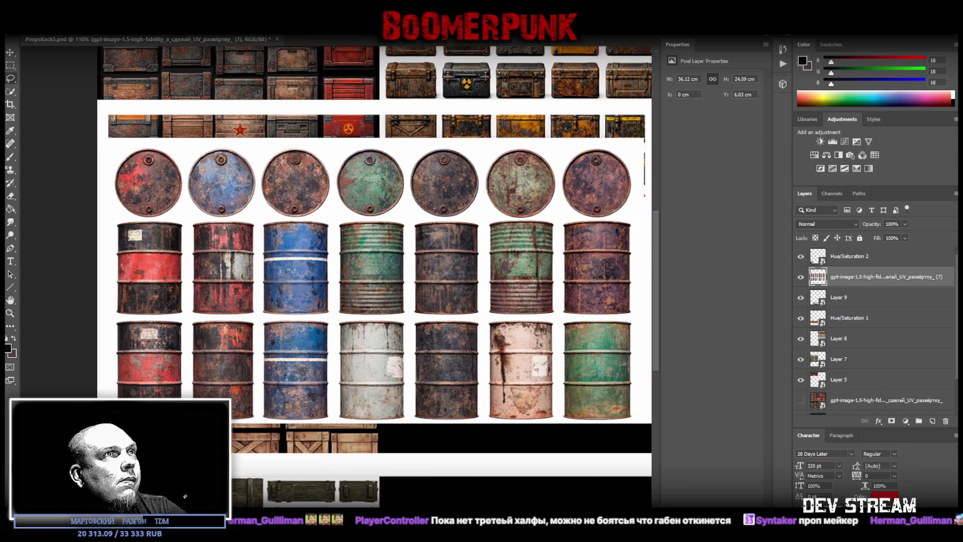
scroll(399, 273, right, 2)
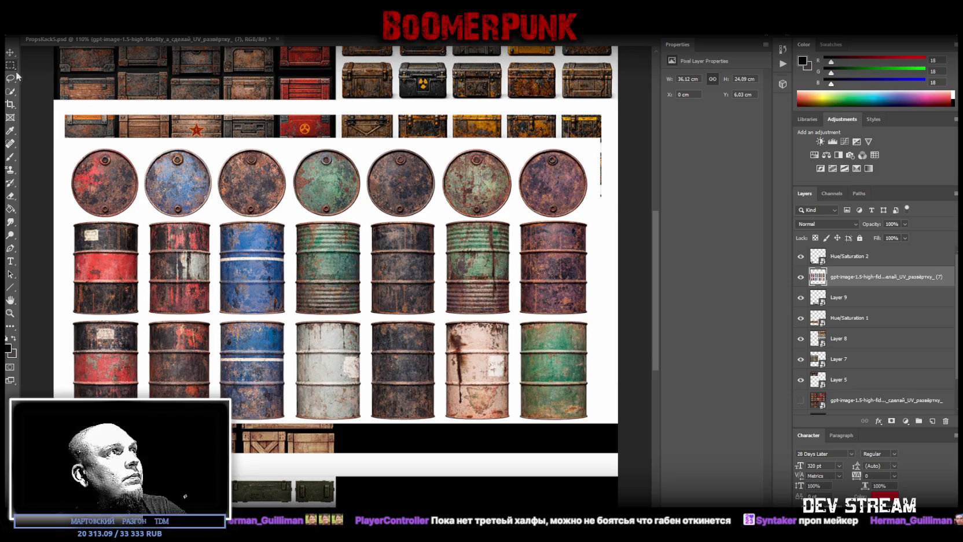
drag(71, 423, 582, 154)
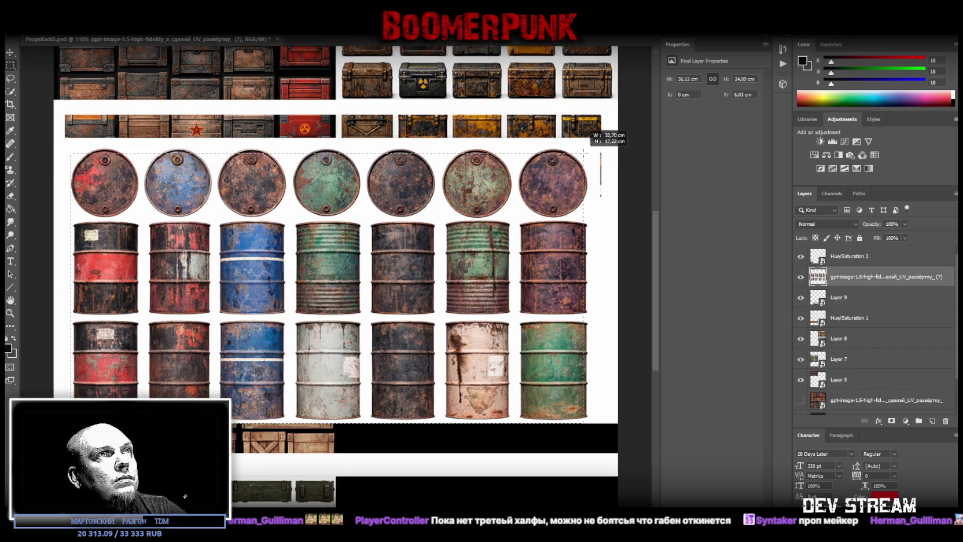
drag(583, 153, 592, 144)
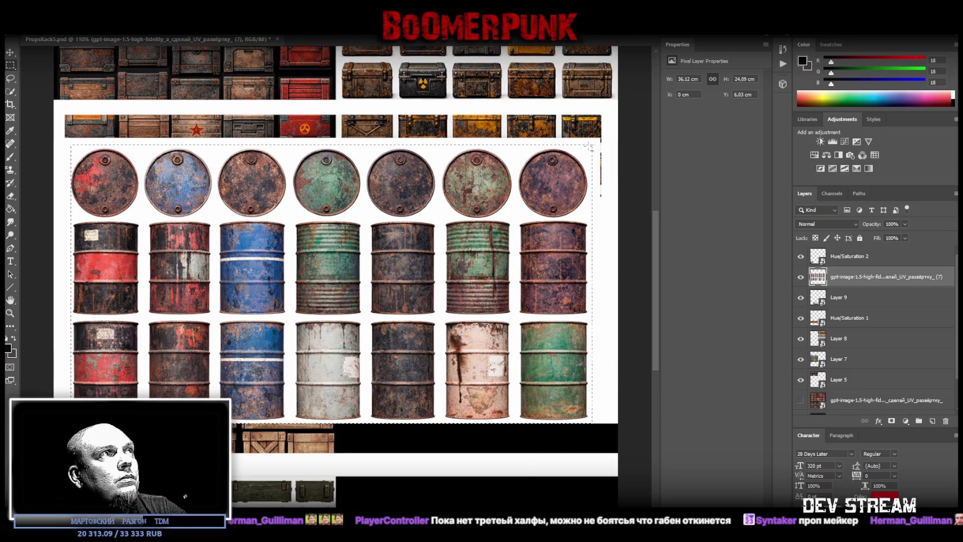
key(ctrl+d)
drag(592, 422, 68, 144)
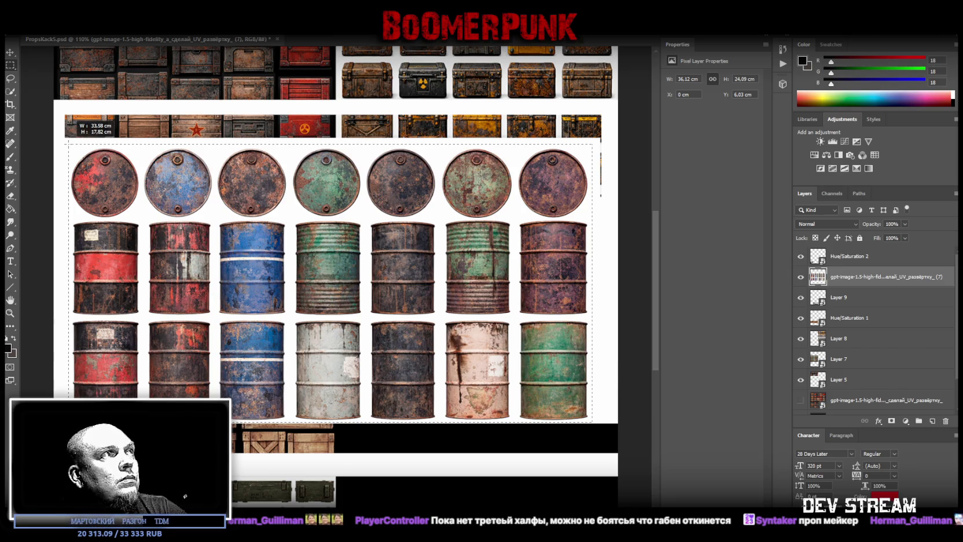
Cut the barrels and lids onto Layer 10, convert it to a smart object, and start transforming it
right_click(97, 188)
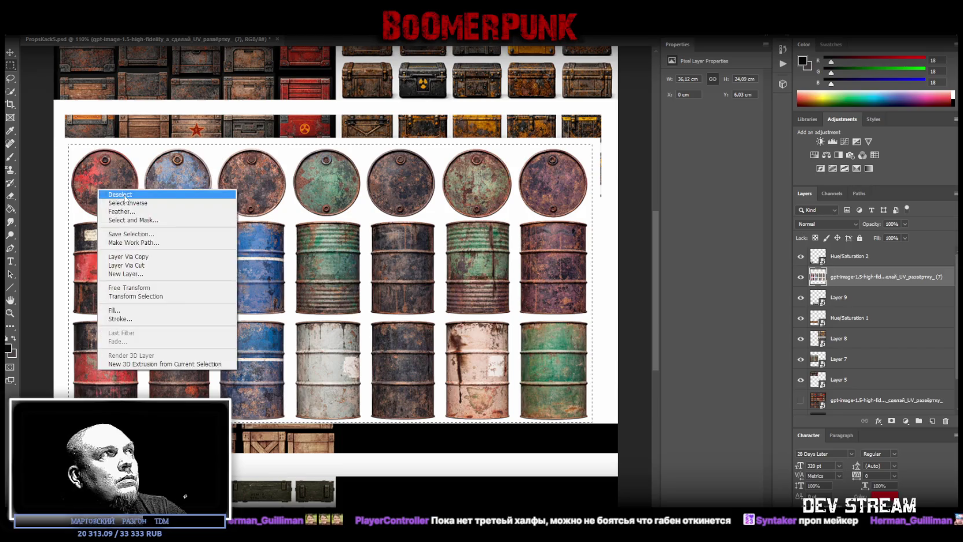
click(163, 266)
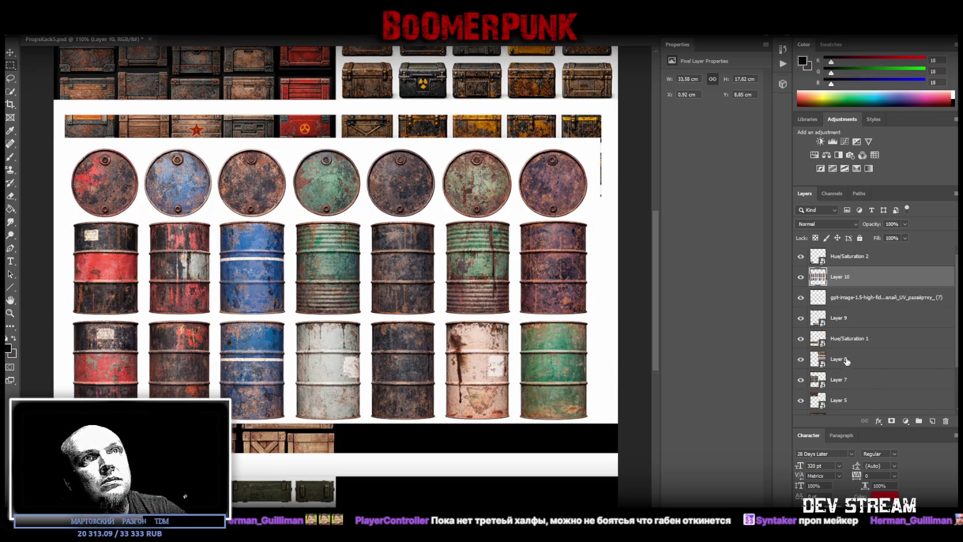
click(854, 305)
key(ctrl+shift+bracketleft)
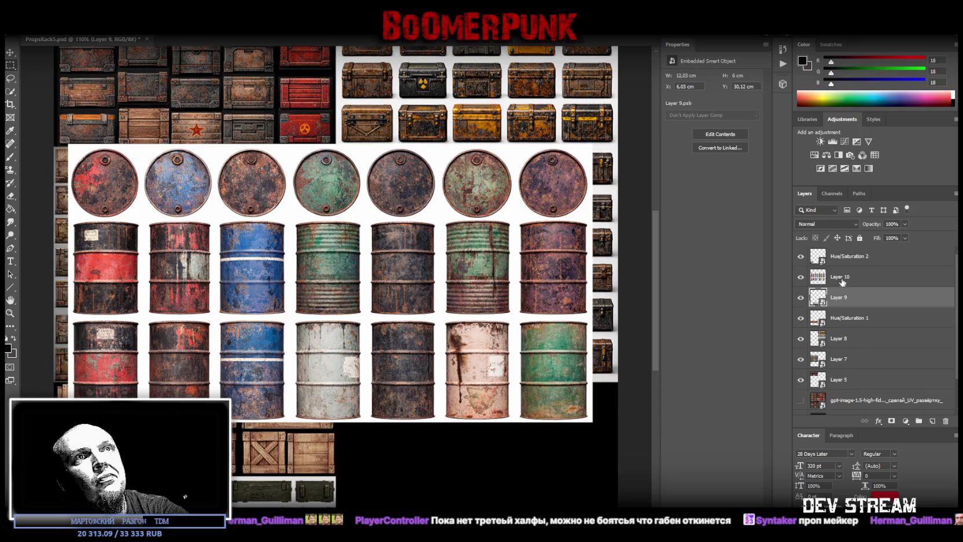
click(843, 277)
right_click(842, 274)
click(740, 256)
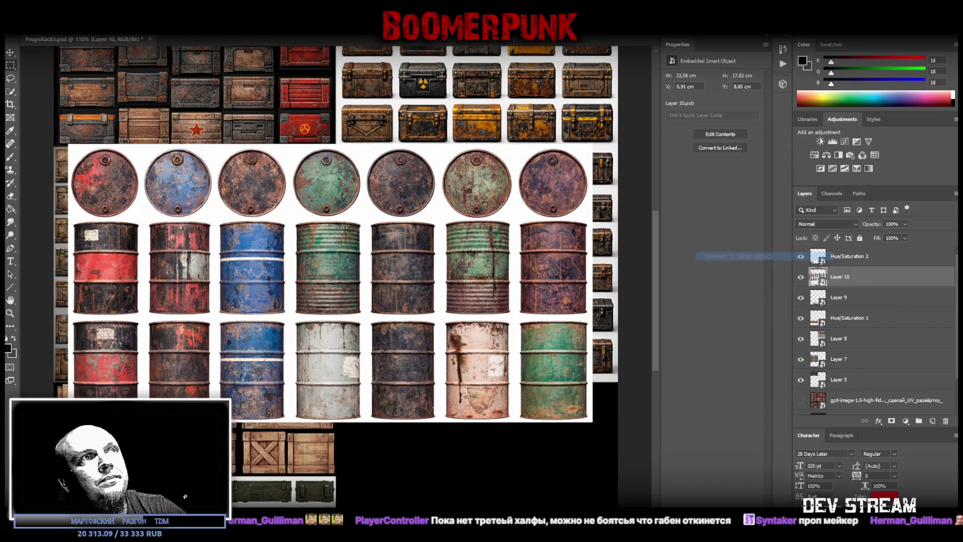
scroll(433, 417, down, 2)
key(ctrl+t)
drag(504, 200, 530, 350)
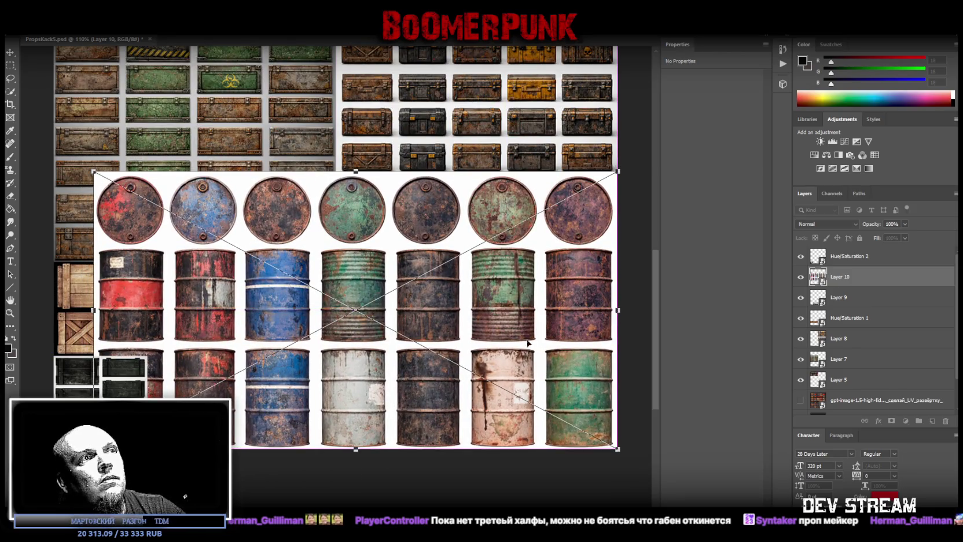
Scale the barrel sheet to 18.06 × 9.07 cm into the lower-right gap, nudged up against the crates
drag(362, 227, 355, 262)
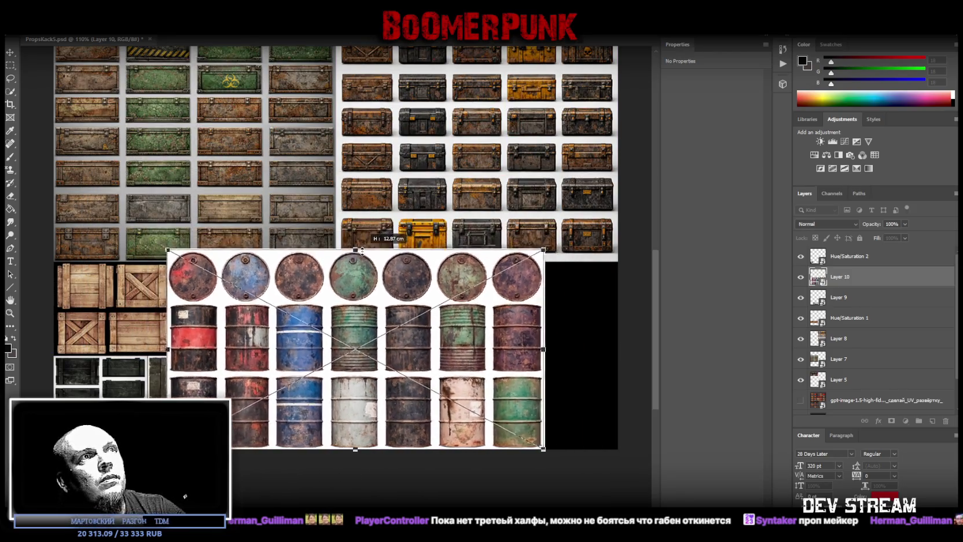
drag(456, 346, 542, 346)
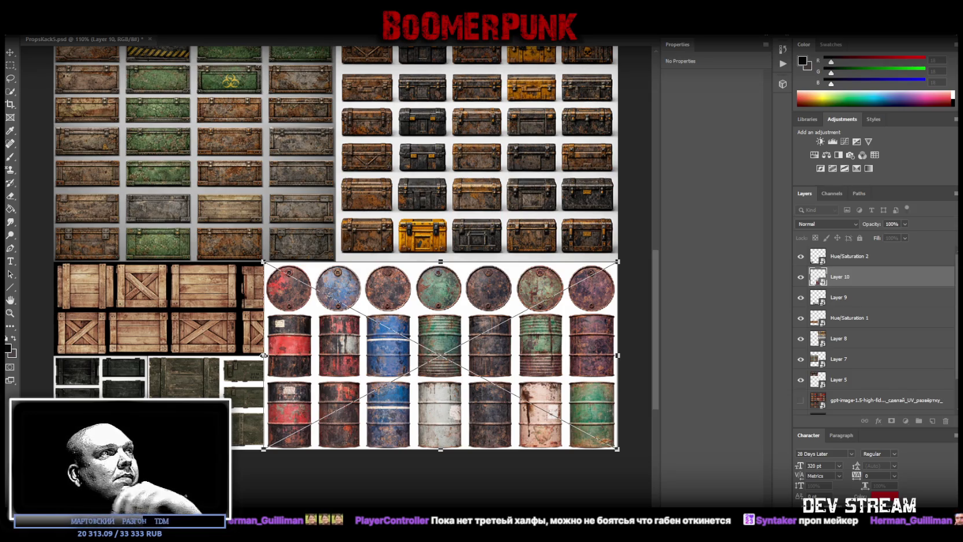
drag(264, 355, 336, 356)
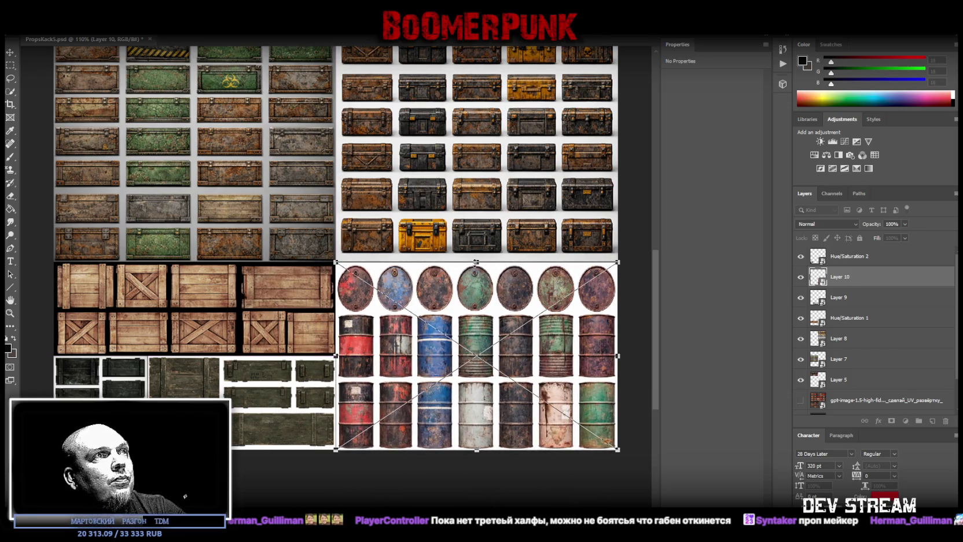
drag(476, 262, 475, 306)
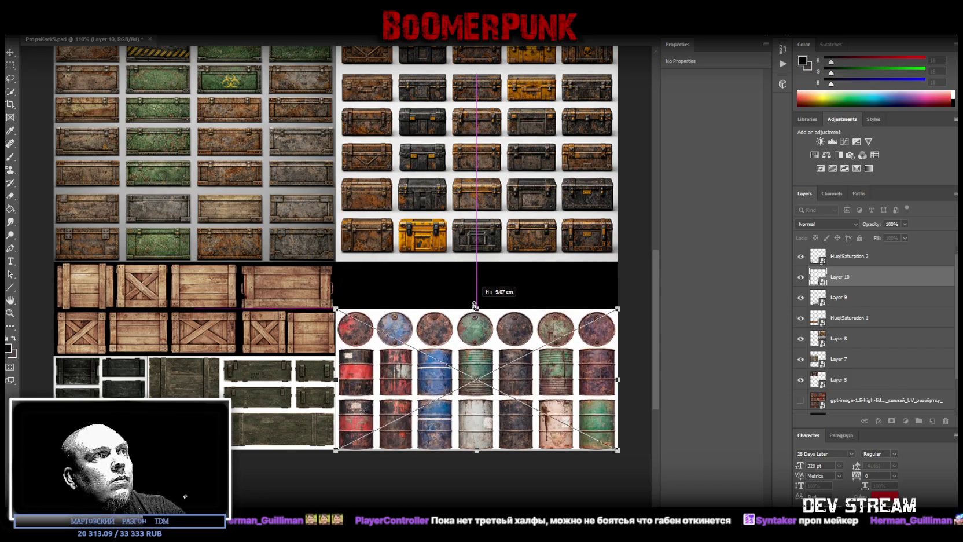
key(Return)
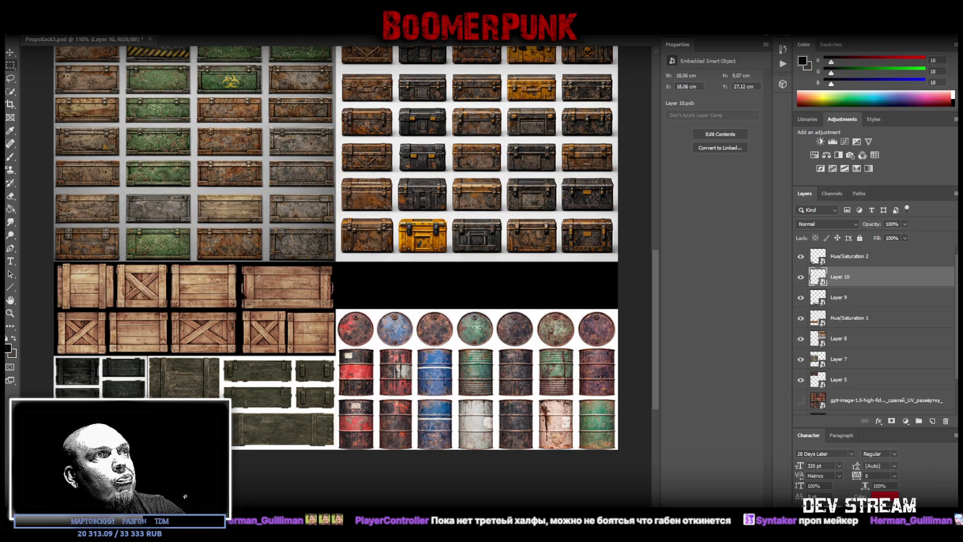
drag(502, 394, 501, 345)
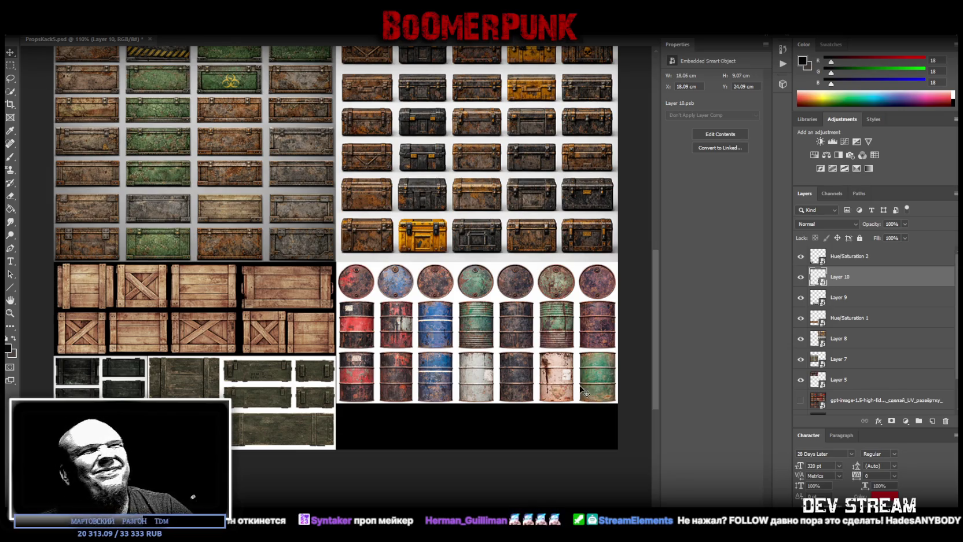
Save the PropsPack5.psd atlas and return to Blockbench
key(ctrl+s)
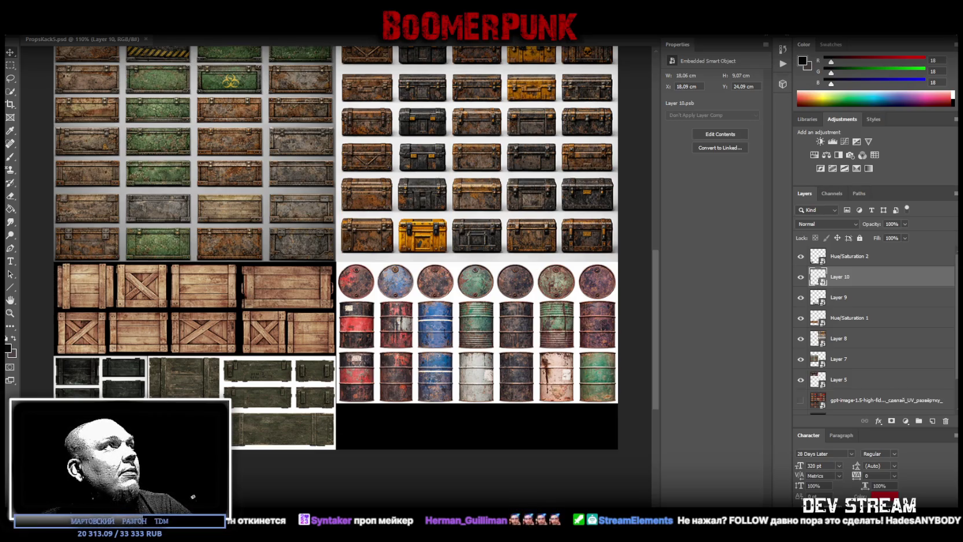
click(22, 29)
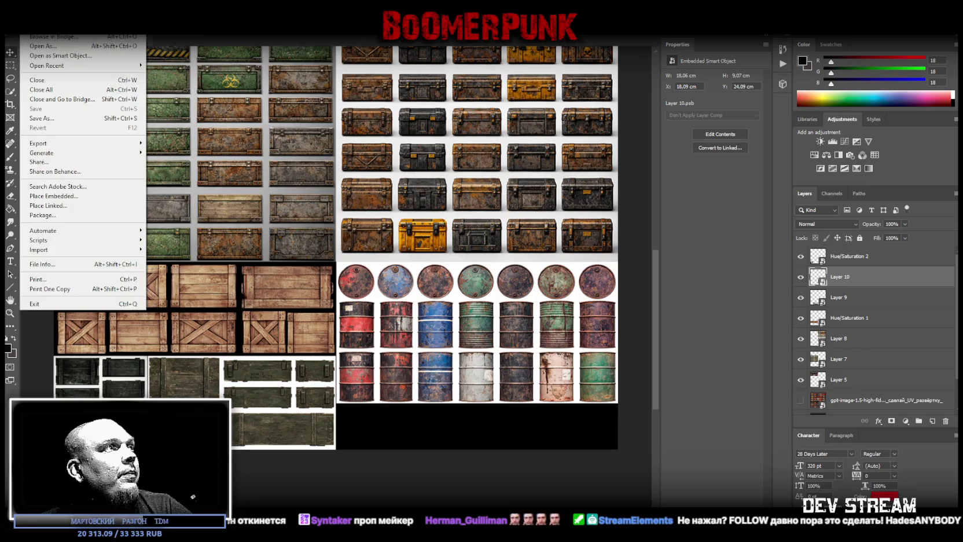
click(64, 125)
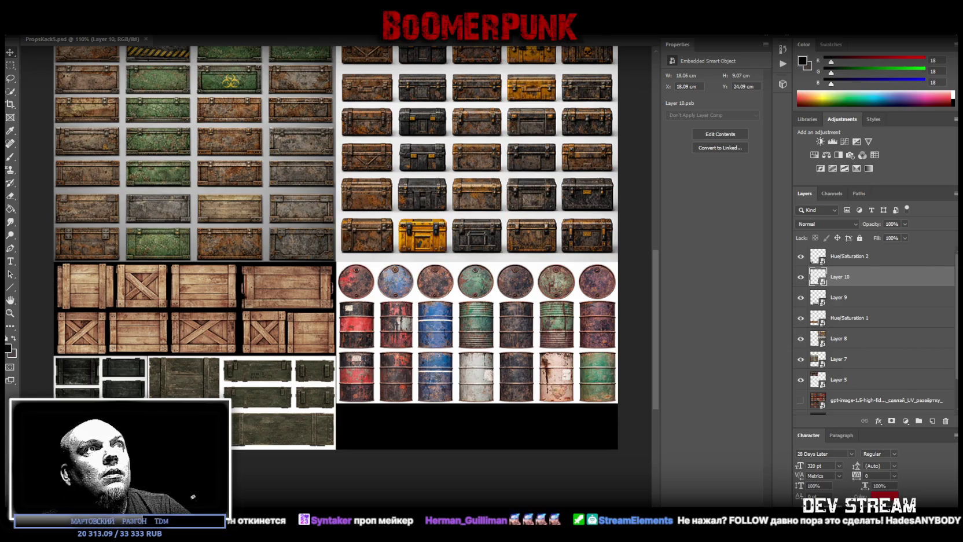
key(alt+Tab)
Refresh the atlas texture so the barrels appear, and hide the PP_box85 crate
right_click(58, 473)
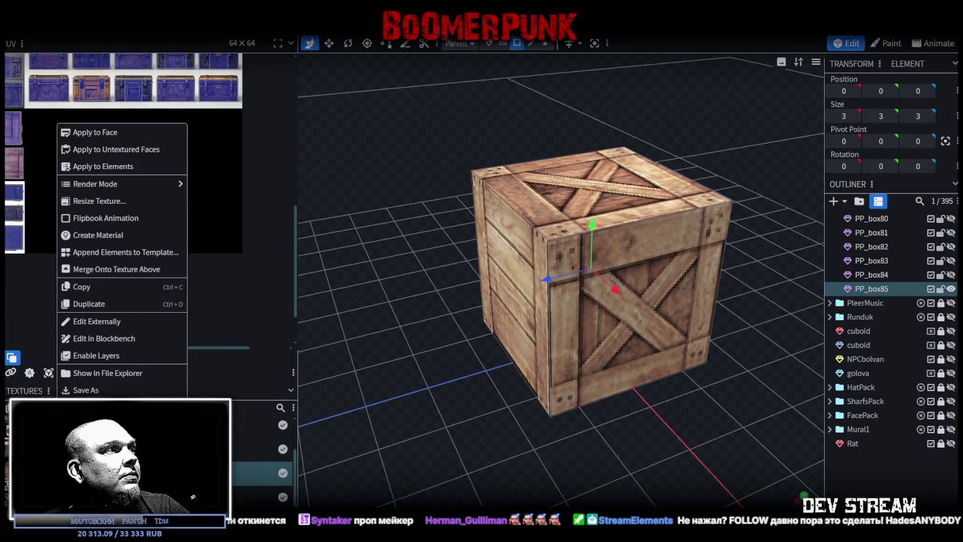
key(Escape)
scroll(516, 425, down, 3)
drag(515, 424, 807, 329)
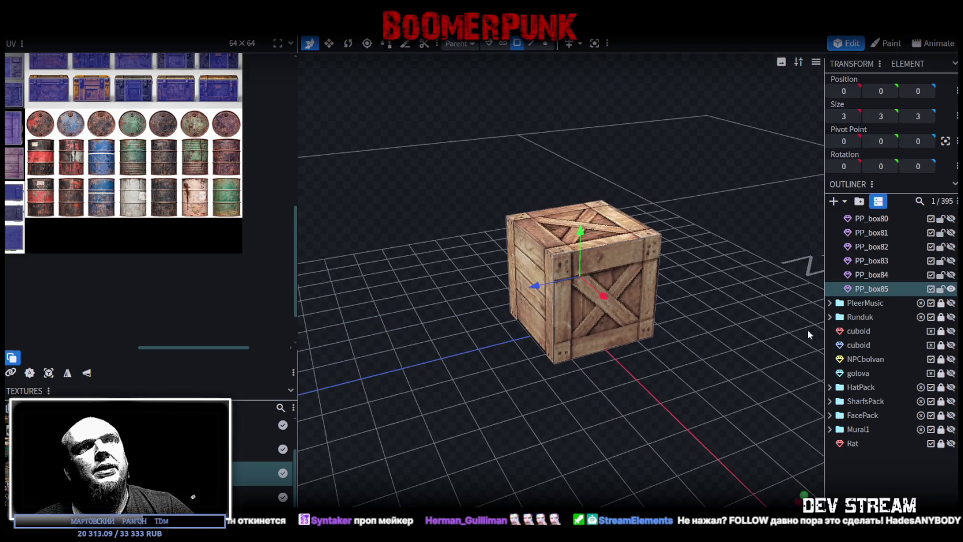
scroll(865, 324, up, 2)
scroll(886, 342, up, 2)
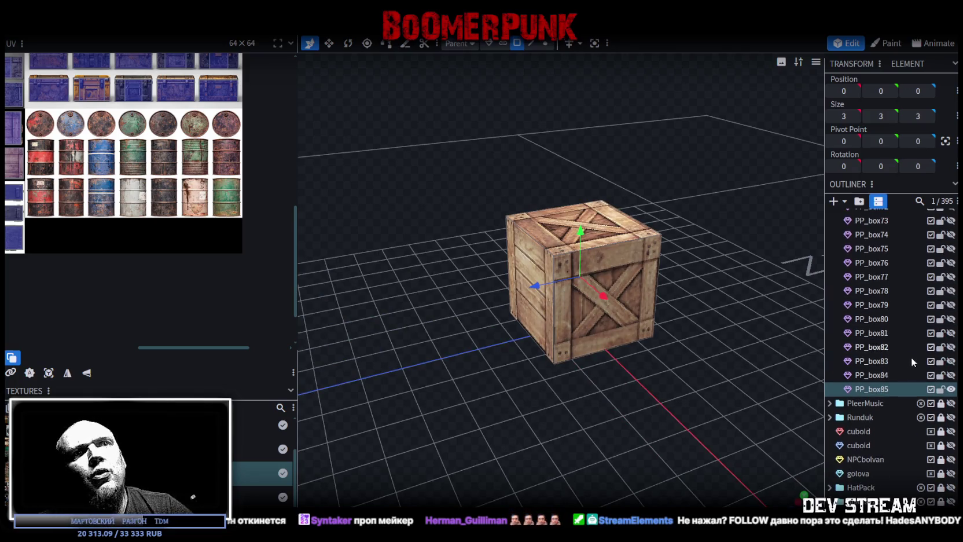
click(950, 389)
Expand the PropsPack4 group in the Outliner to reach the IKbochka barrel
scroll(876, 339, up, 3)
scroll(876, 338, up, 2)
scroll(876, 339, up, 5)
scroll(876, 339, up, 5)
scroll(877, 336, up, 5)
scroll(877, 332, up, 5)
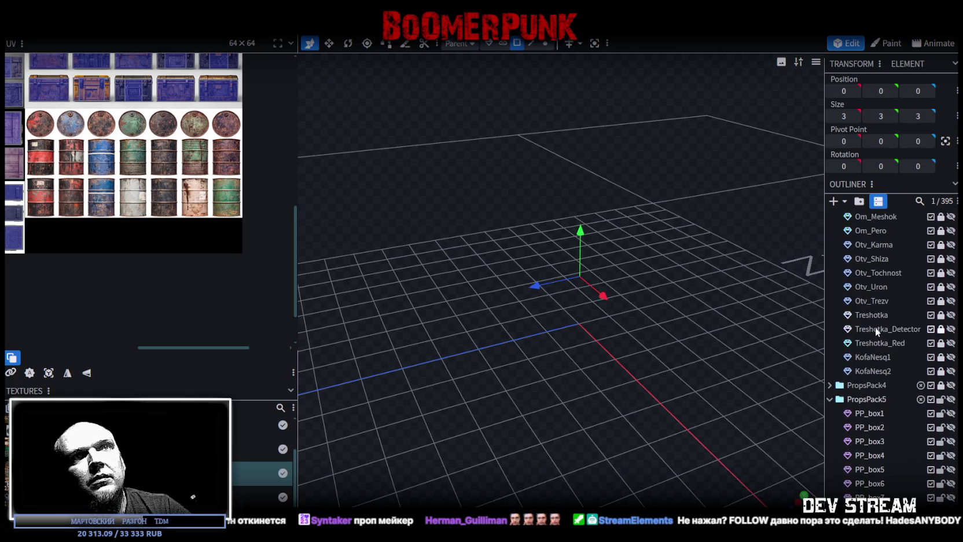
click(832, 386)
scroll(911, 407, down, 5)
scroll(911, 407, down, 5)
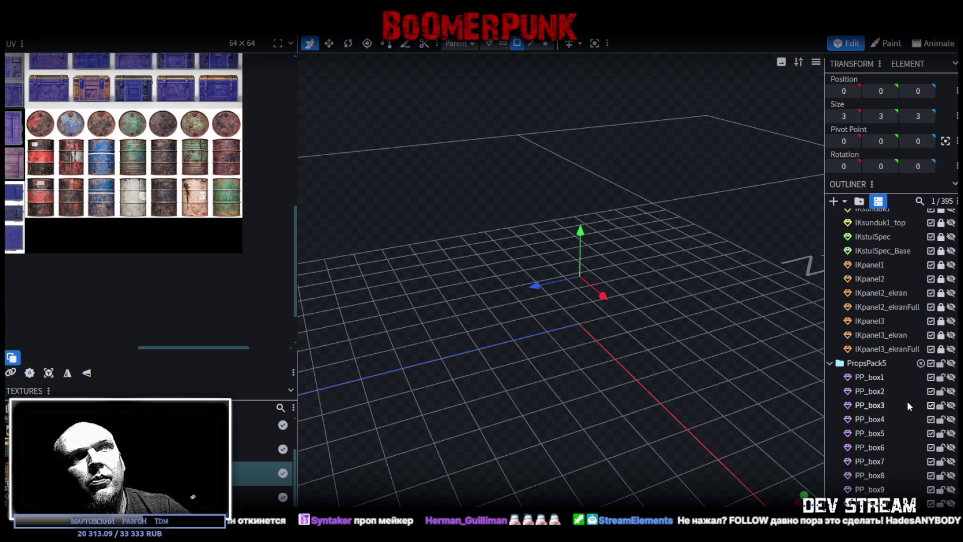
scroll(899, 361, up, 5)
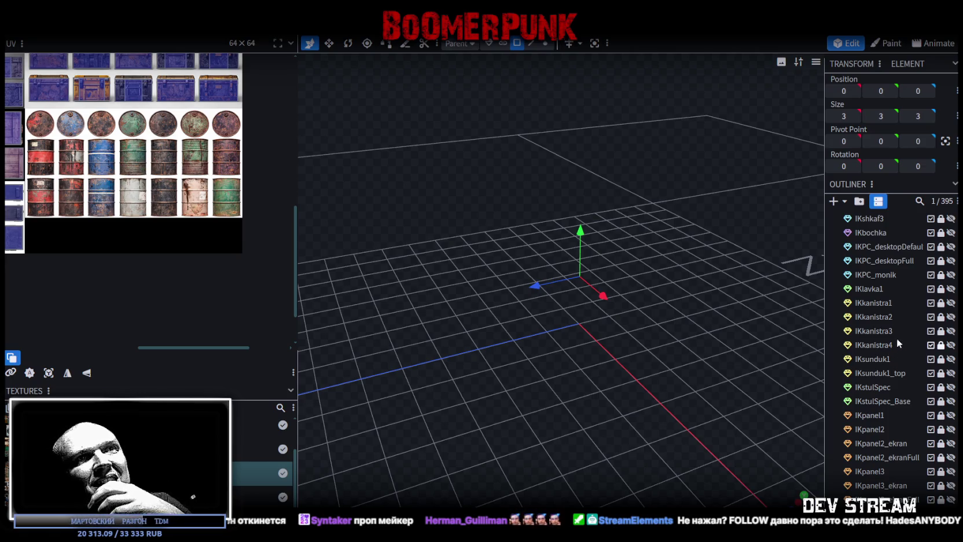
Duplicate IKbochka with Ctrl+D, relock the original, and move the copy among the PP_box props
click(942, 233)
click(877, 233)
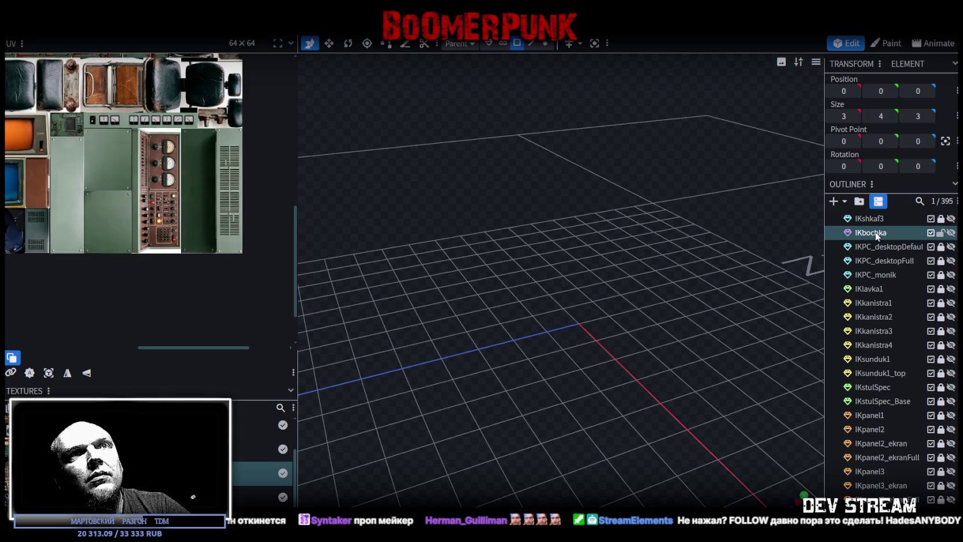
key(ctrl+d)
click(942, 232)
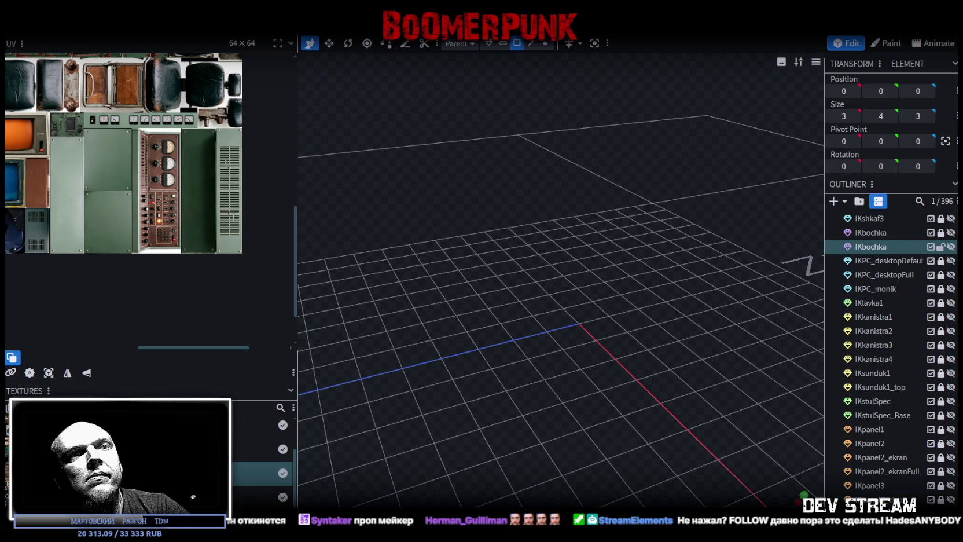
drag(874, 247, 877, 502)
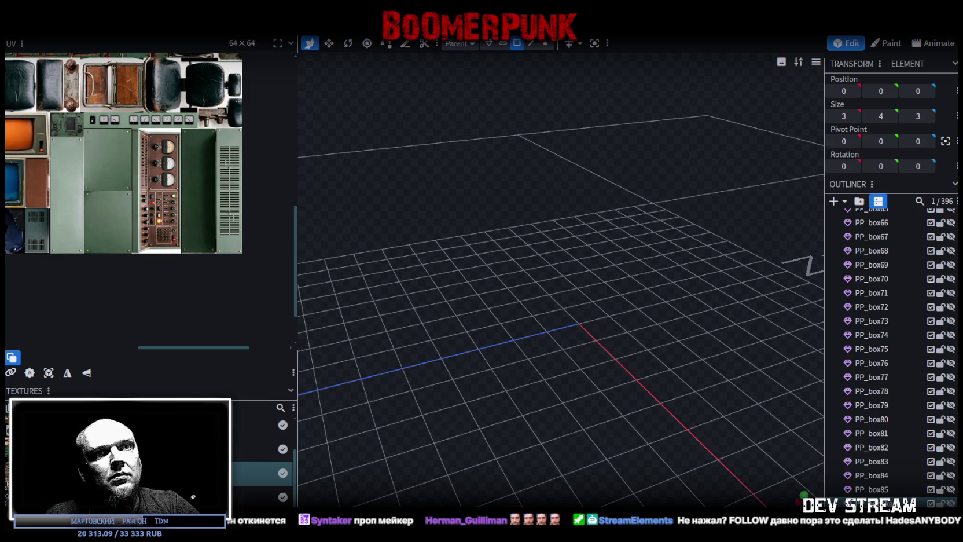
click(637, 315)
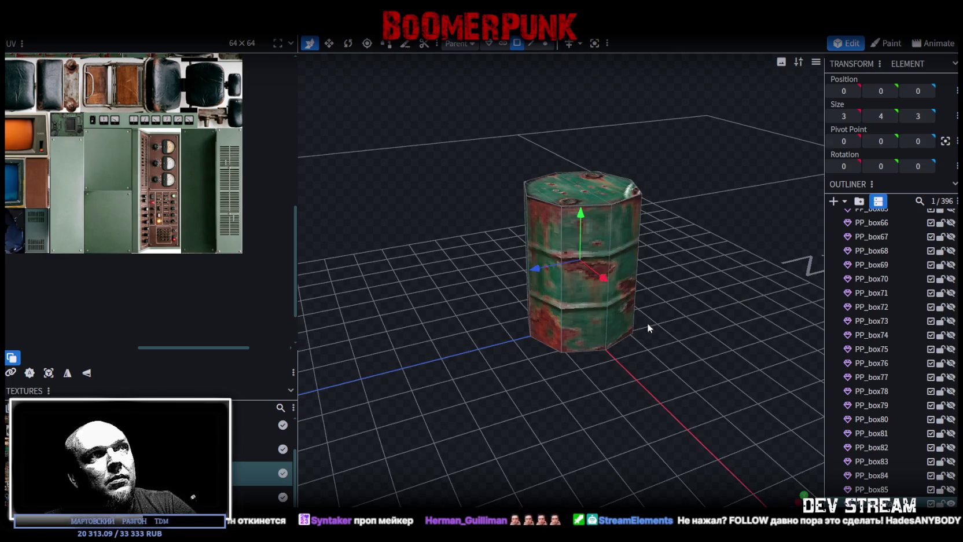
Apply the PropsKack5.png barrel-and-crate atlas texture to the barrel copy
drag(639, 316, 670, 239)
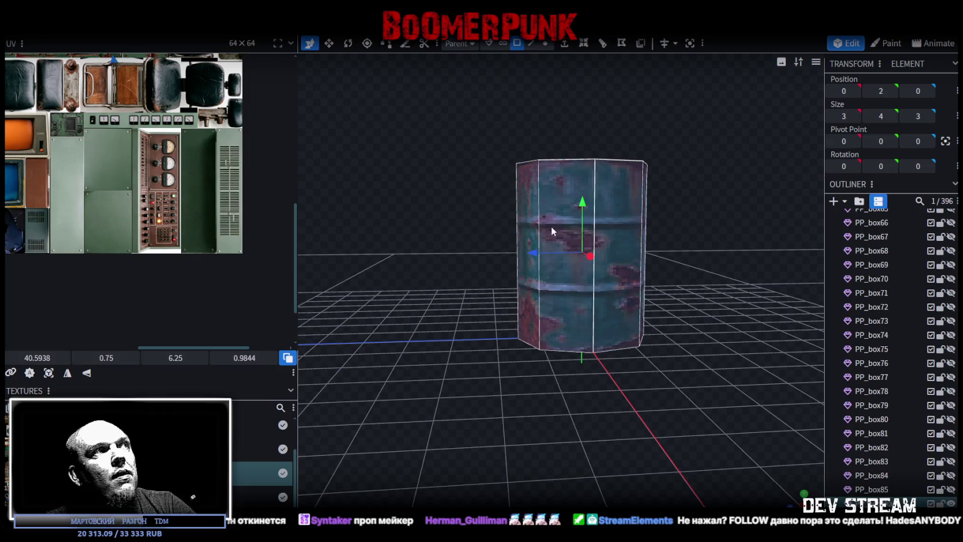
scroll(58, 139, down, 3)
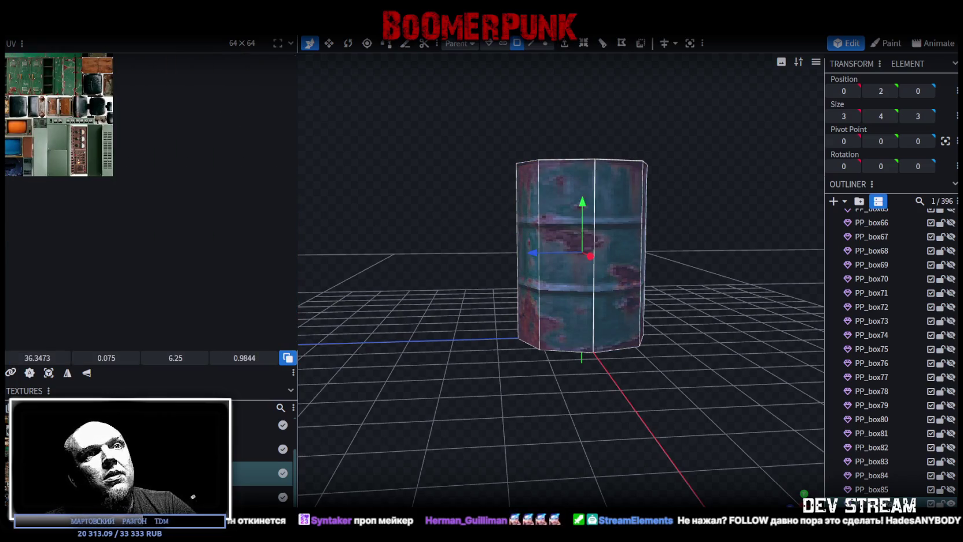
right_click(765, 327)
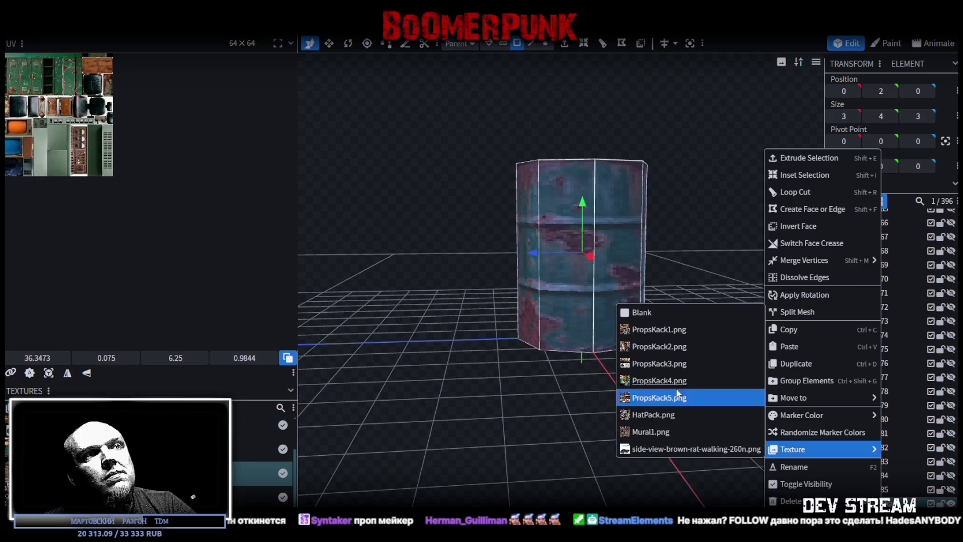
click(677, 398)
Move the barrel's UVs, including the bottom face, onto the empty black area of the atlas
click(629, 240)
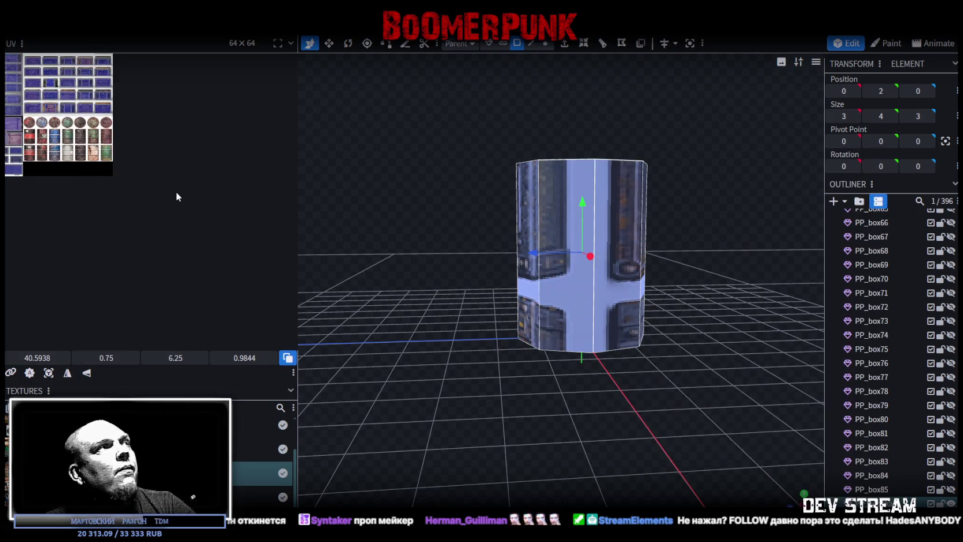
drag(299, 171, 579, 168)
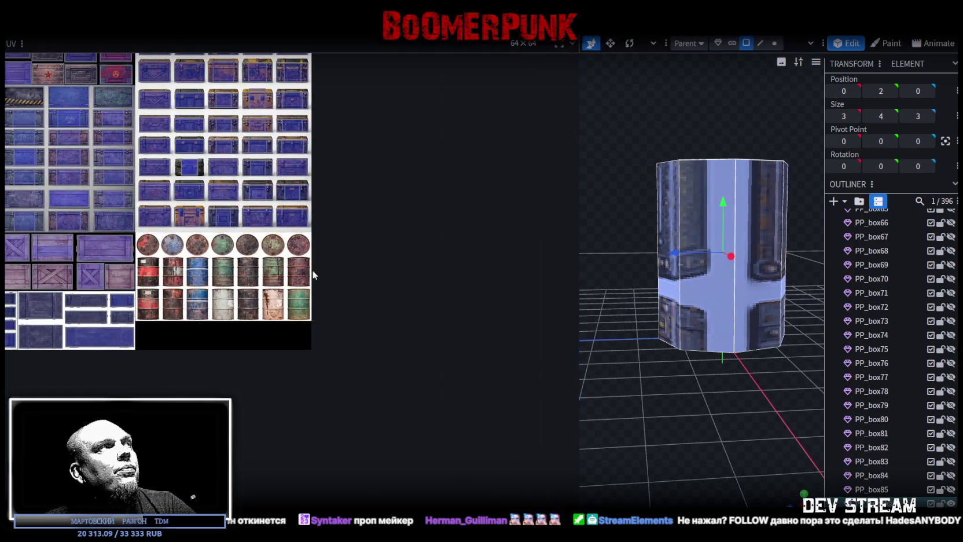
scroll(226, 122, down, 2)
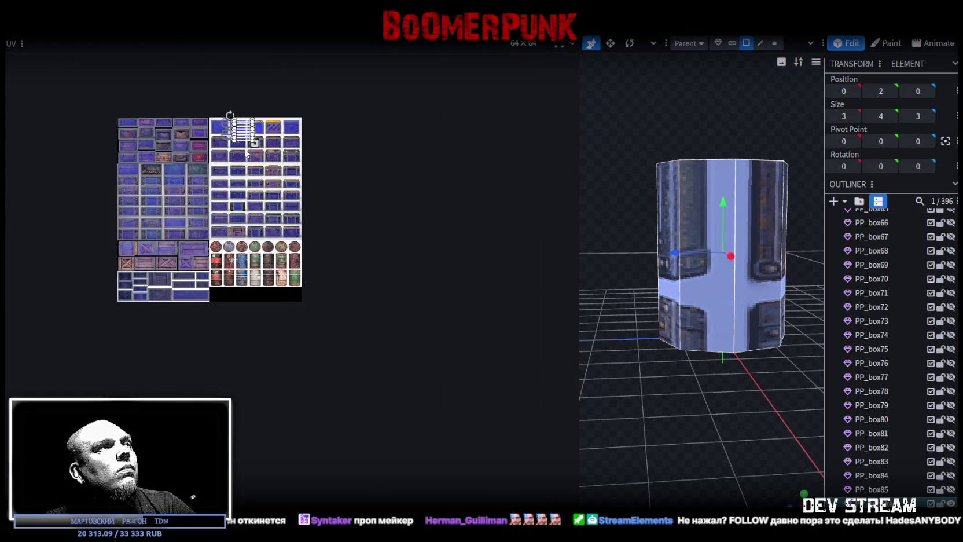
drag(232, 122, 276, 284)
drag(803, 494, 738, 235)
click(738, 235)
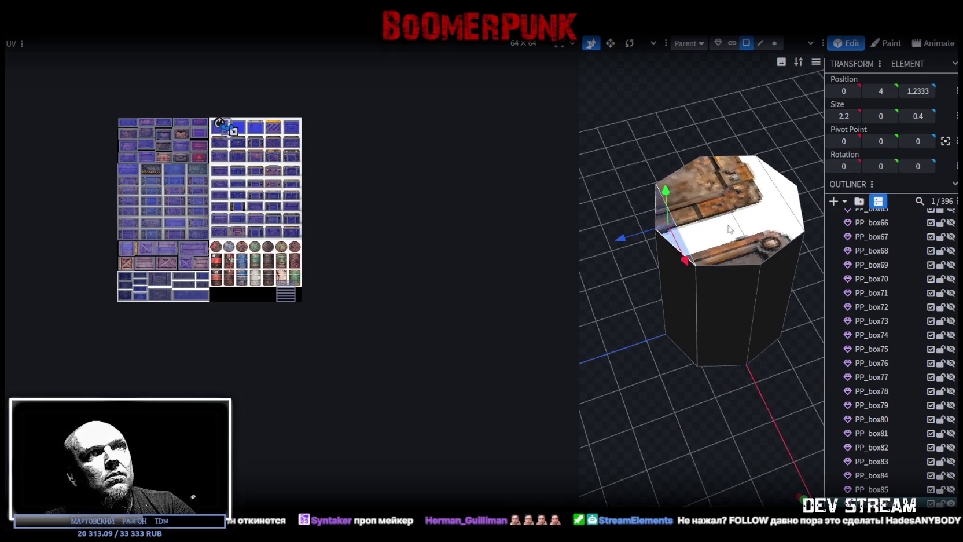
drag(771, 264, 684, 317)
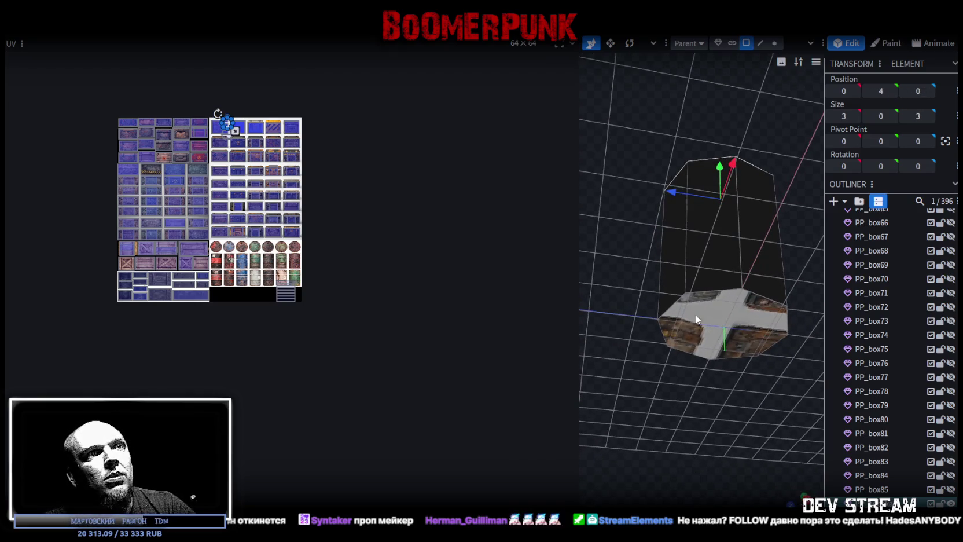
click(684, 316)
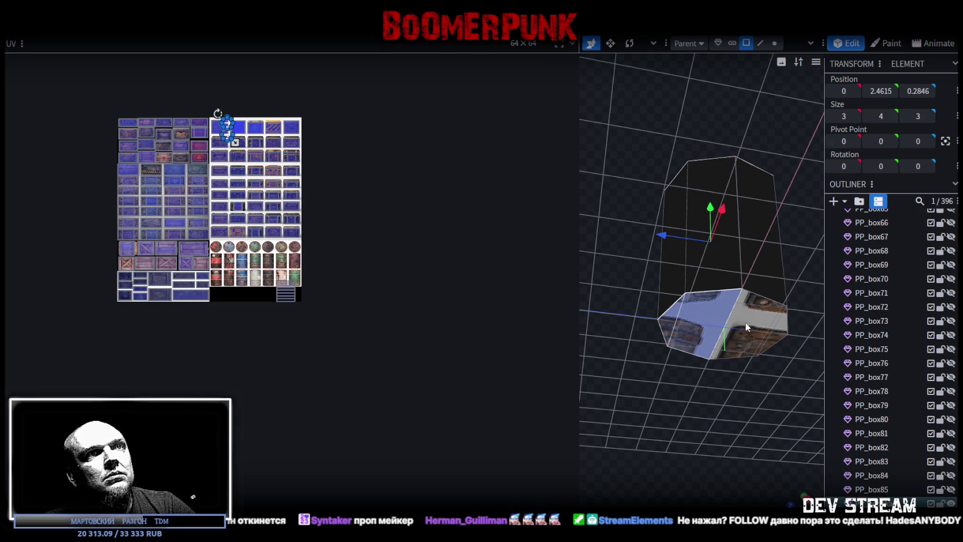
drag(225, 133, 253, 297)
Shrink the lower cap face UV and fit it over a rusty barrel lid
scroll(253, 296, up, 2)
scroll(249, 307, up, 2)
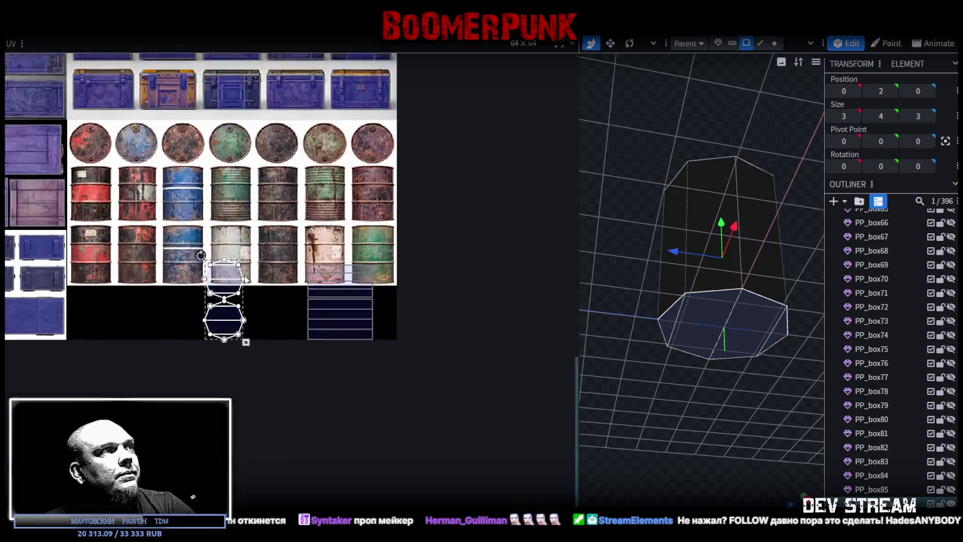
scroll(244, 324, up, 1)
scroll(281, 297, up, 1)
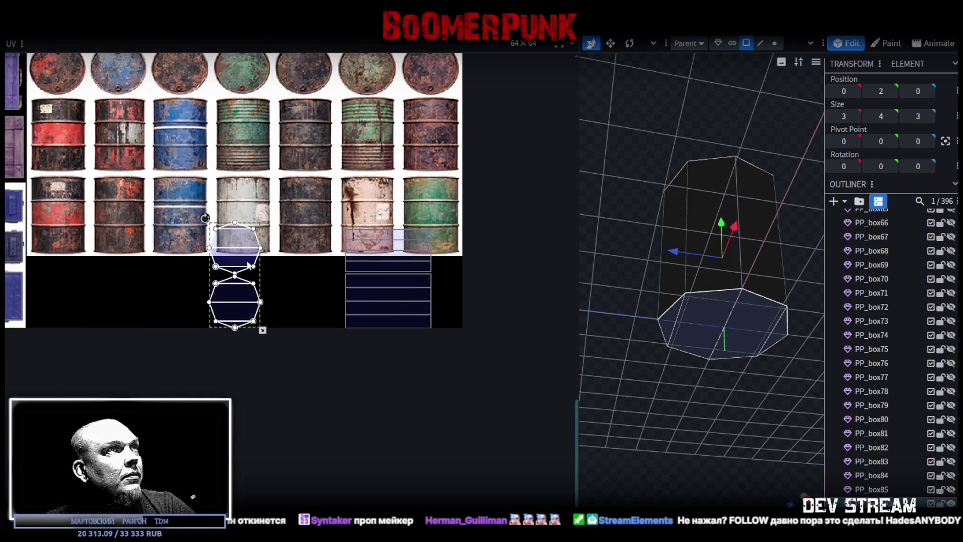
scroll(294, 284, up, 2)
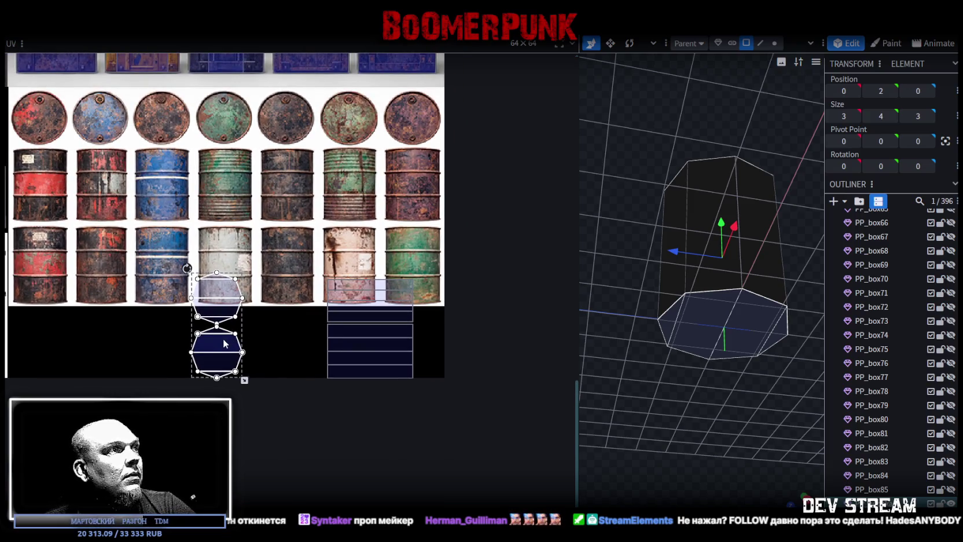
mouse_move(184, 373)
mouse_down()
mouse_move(243, 329)
mouse_move(425, 109)
mouse_up()
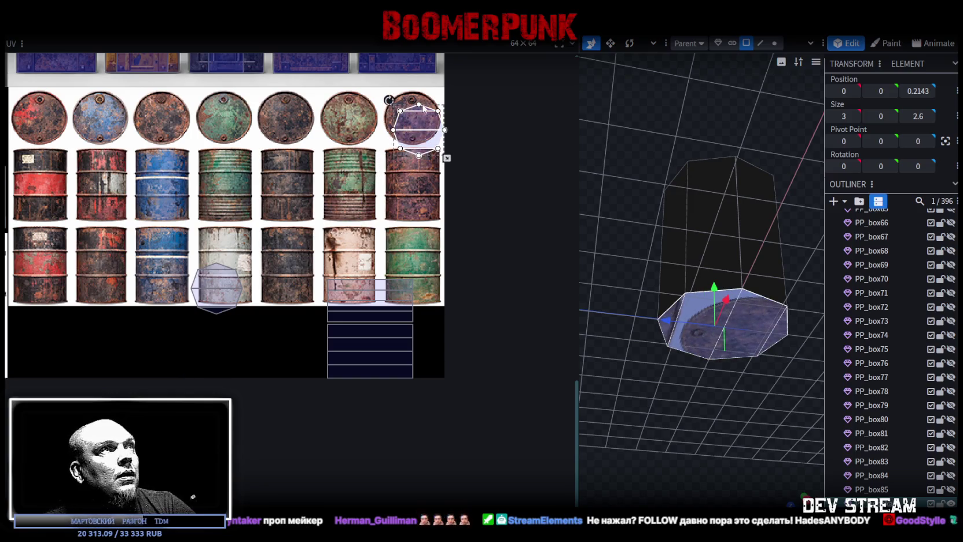
scroll(424, 109, up, 3)
drag(465, 272, 412, 231)
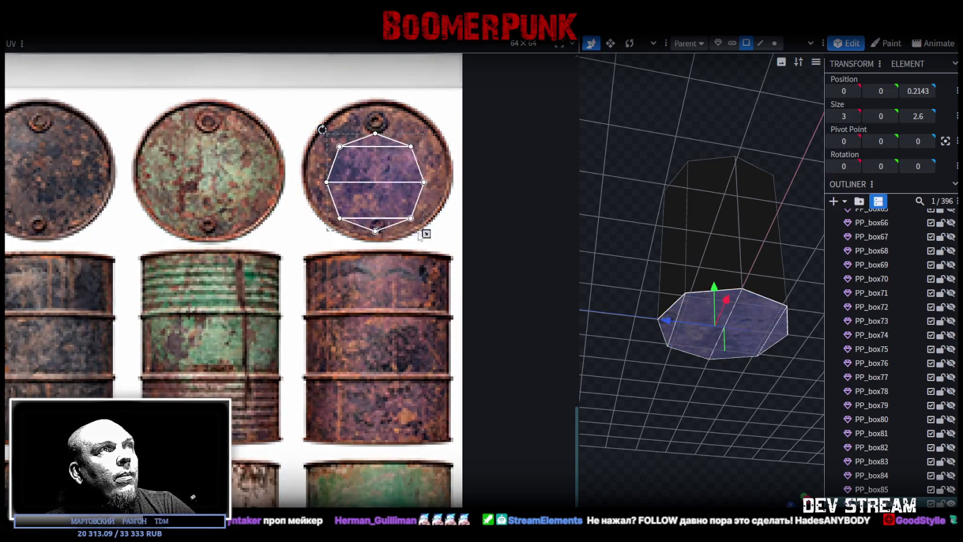
drag(405, 192, 420, 184)
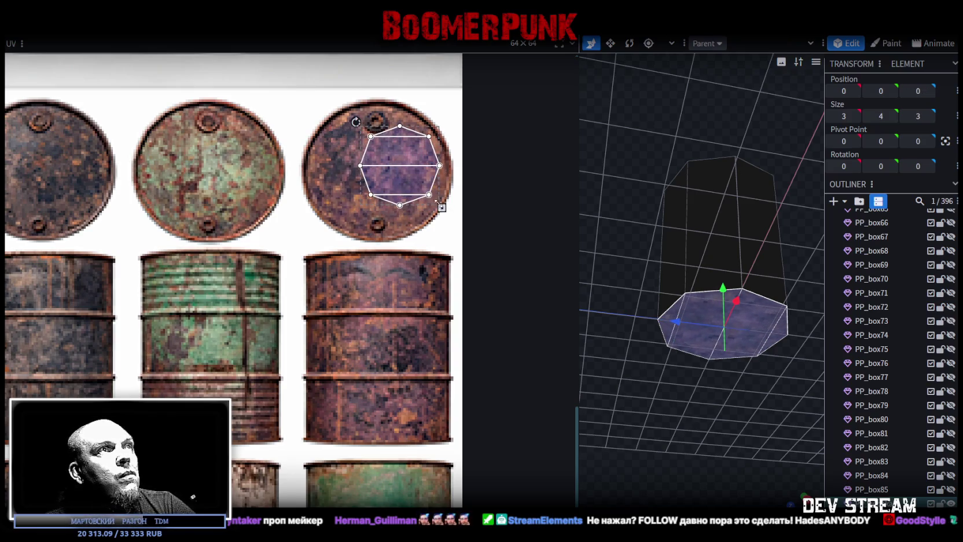
drag(442, 207, 445, 222)
drag(414, 177, 409, 181)
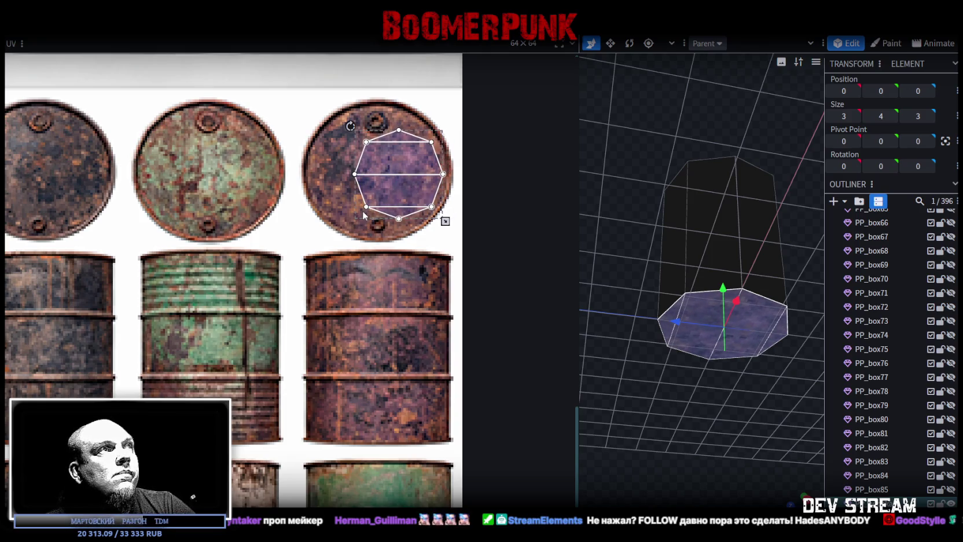
scroll(364, 213, down, 4)
scroll(366, 216, down, 2)
scroll(339, 241, up, 2)
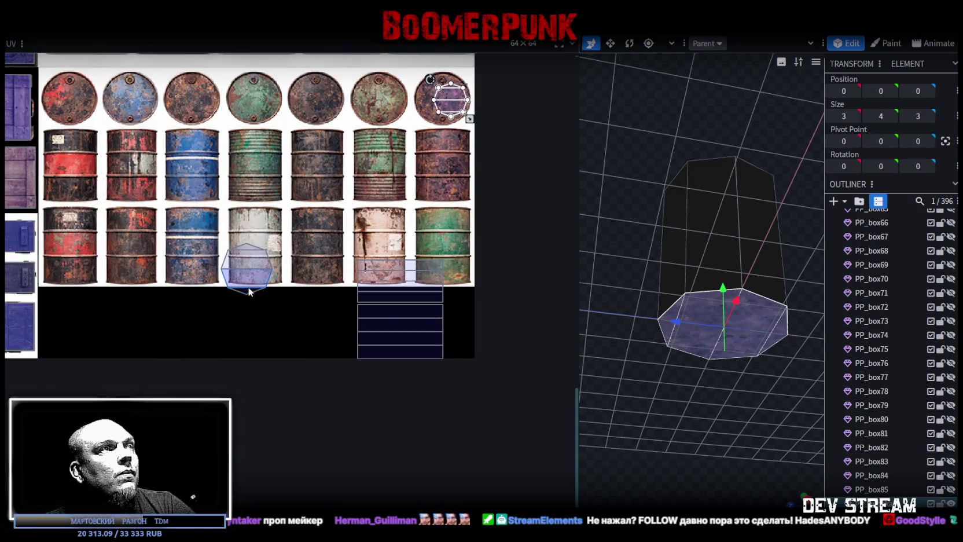
scroll(339, 241, up, 2)
Fit the other end cap's UV exactly over the red barrel lid
drag(220, 335, 284, 268)
drag(220, 272, 91, 134)
scroll(91, 135, down, 2)
scroll(247, 296, up, 5)
drag(246, 296, 196, 252)
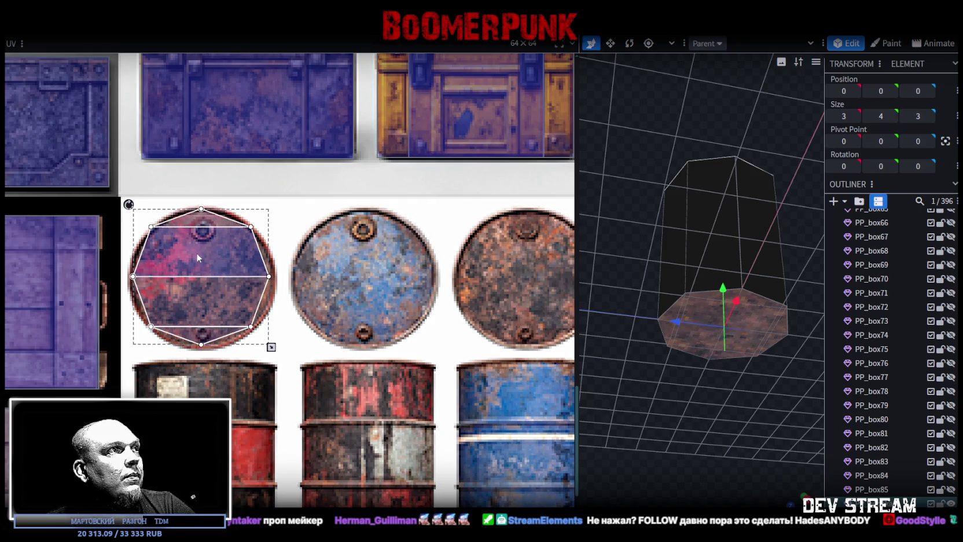
drag(270, 346, 274, 351)
drag(224, 297, 219, 298)
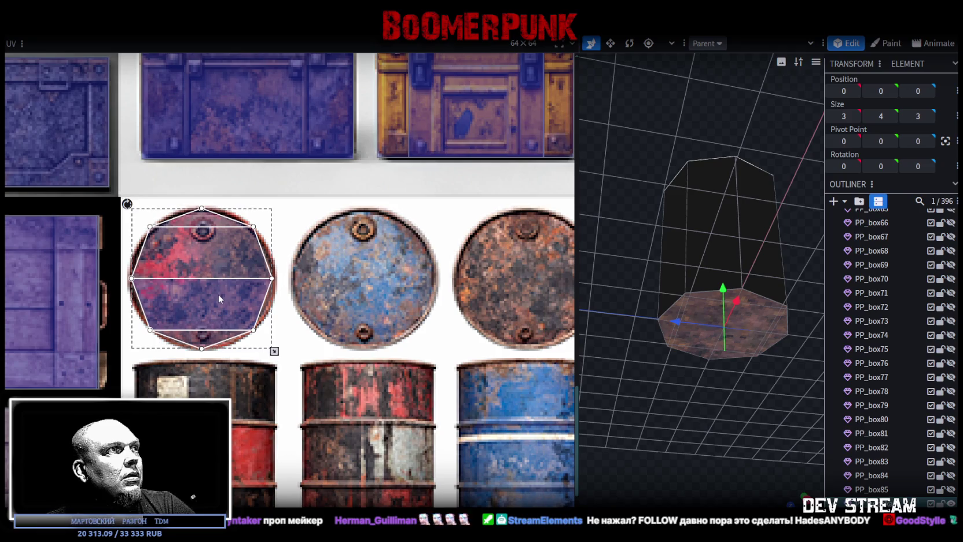
drag(218, 293, 220, 292)
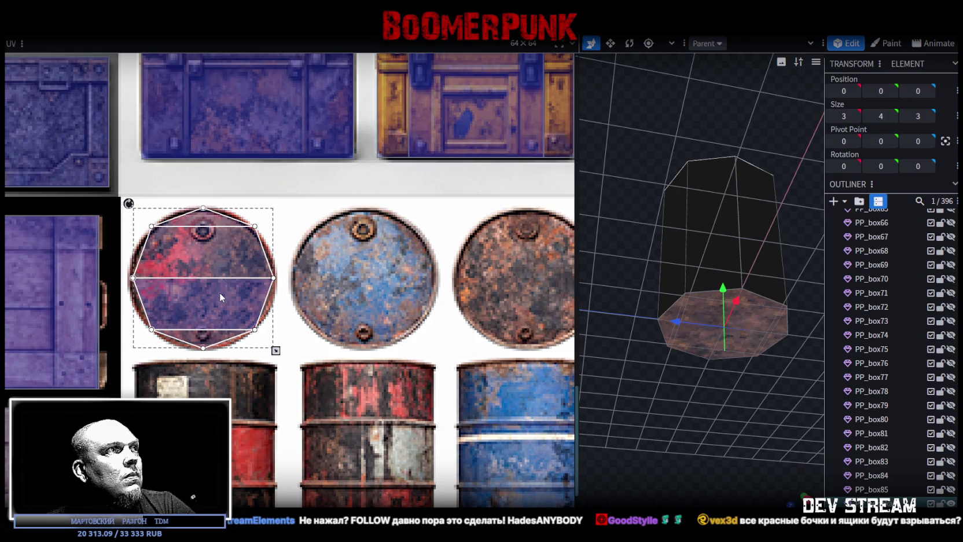
scroll(224, 290, down, 5)
scroll(266, 253, down, 1)
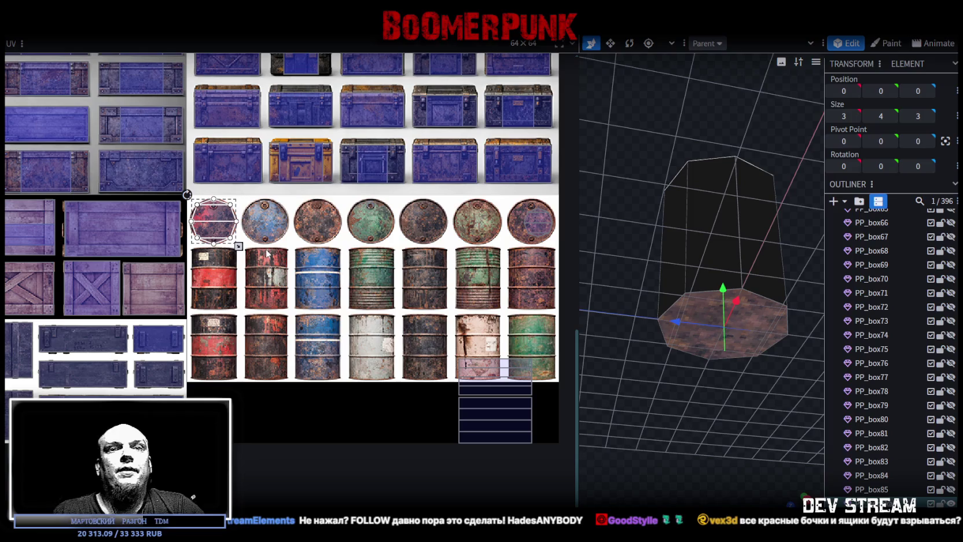
scroll(367, 249, down, 1)
scroll(367, 249, down, 1)
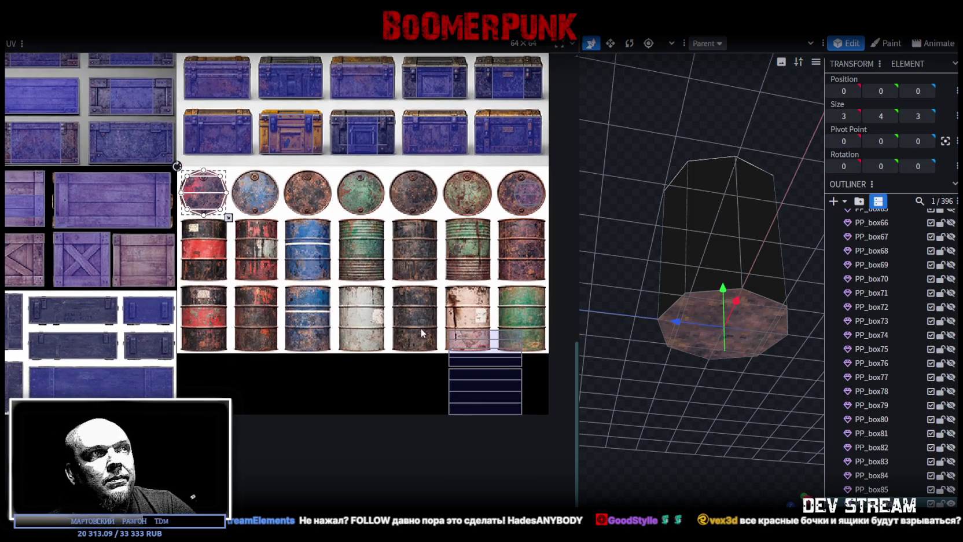
Select the barrel's side-face UV rows and stretch them further down the texture
drag(421, 324, 538, 434)
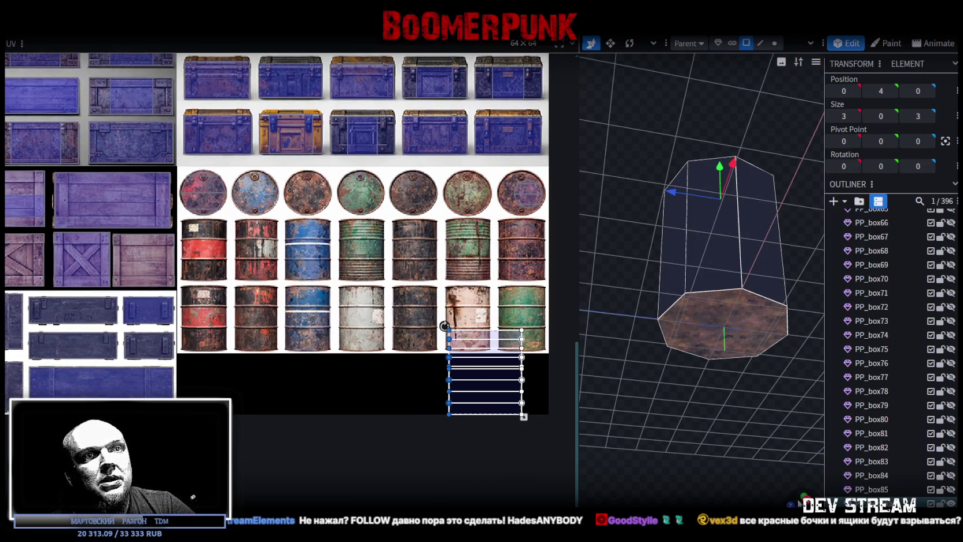
scroll(503, 388, up, 2)
scroll(502, 389, up, 2)
scroll(430, 375, up, 1)
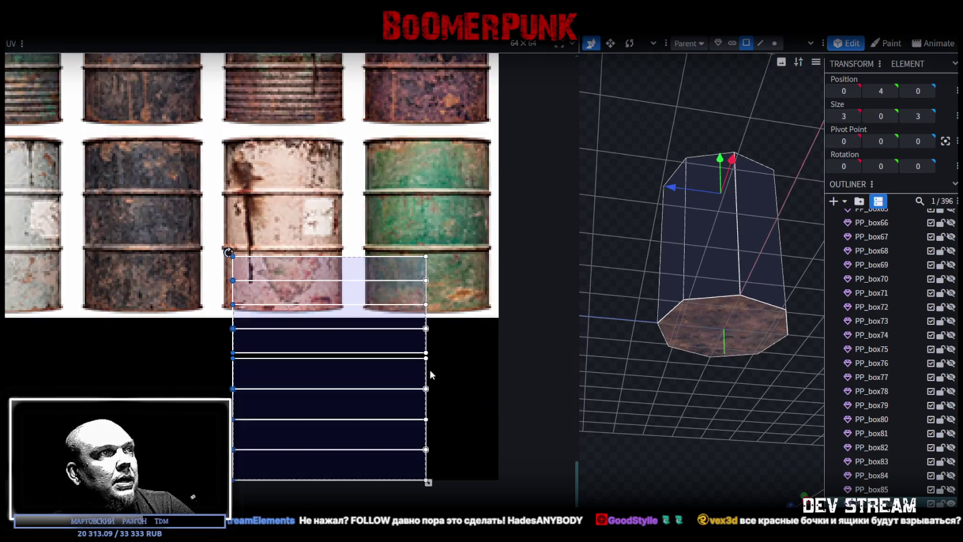
drag(204, 373, 507, 490)
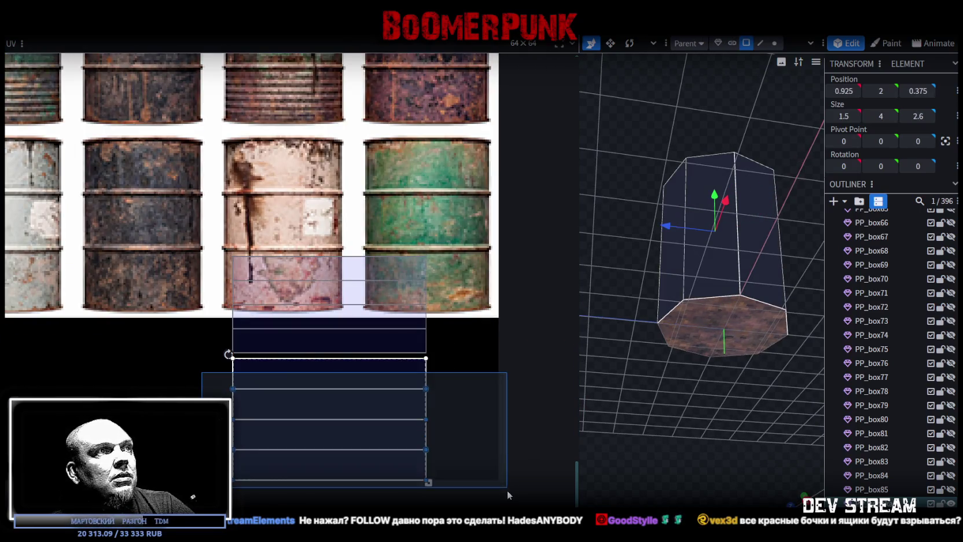
scroll(462, 418, up, 1)
click(243, 322)
click(305, 365)
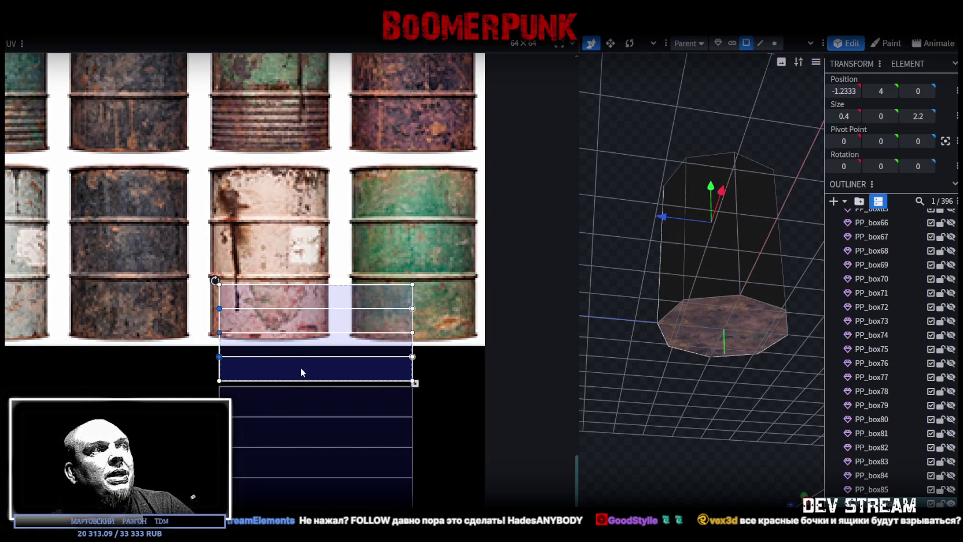
scroll(449, 384, up, 3)
scroll(414, 371, up, 1)
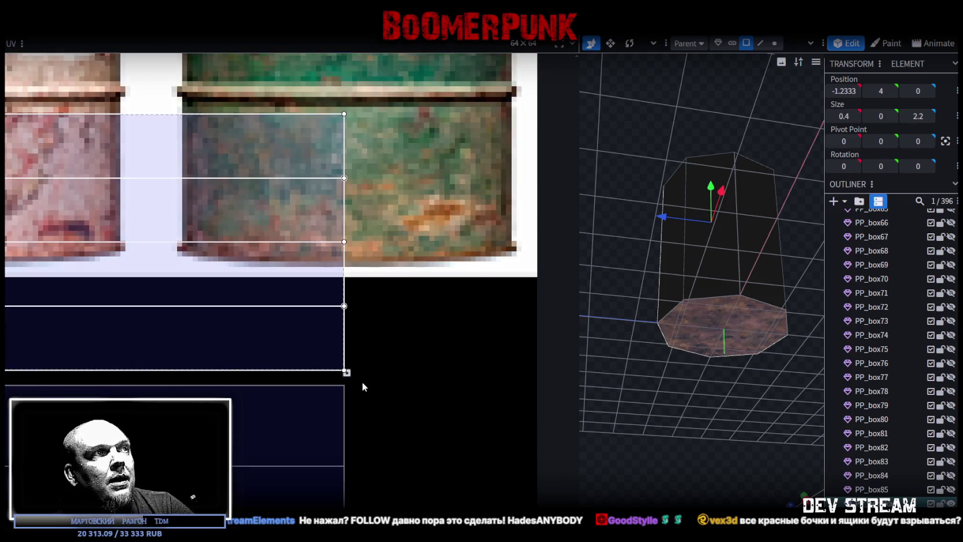
drag(346, 372, 346, 386)
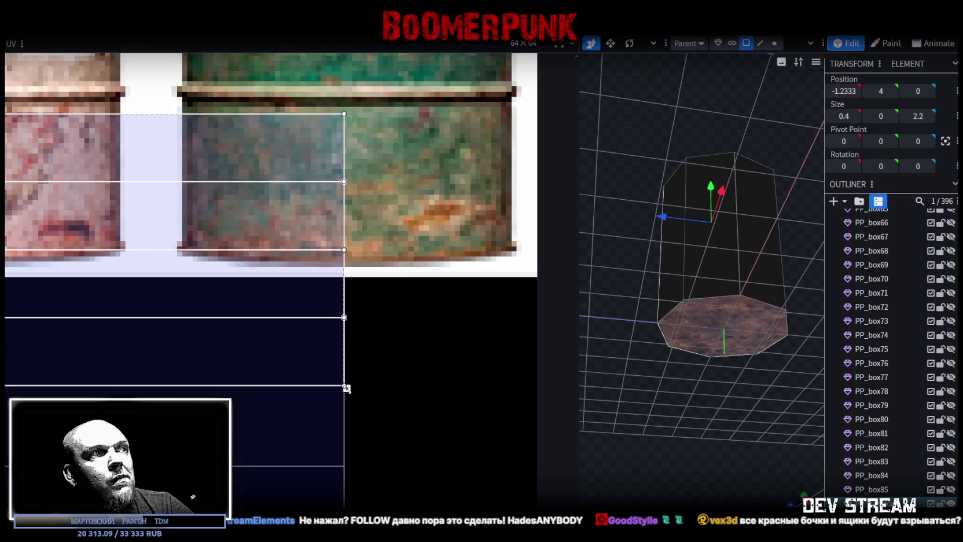
scroll(321, 395, down, 5)
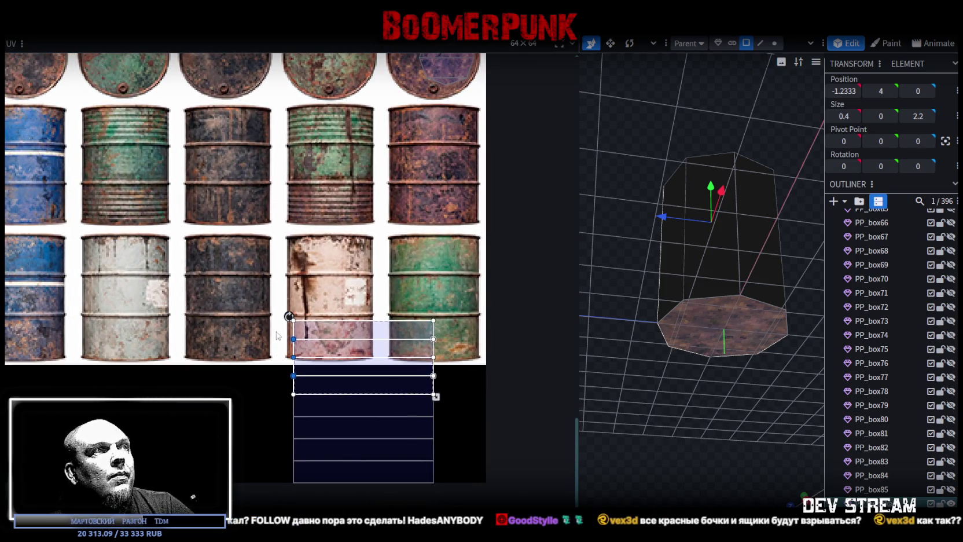
Shift the whole side-face UV strip right, beneath the pale rusty barrel
drag(276, 330, 382, 485)
middle_drag(440, 452, 276, 387)
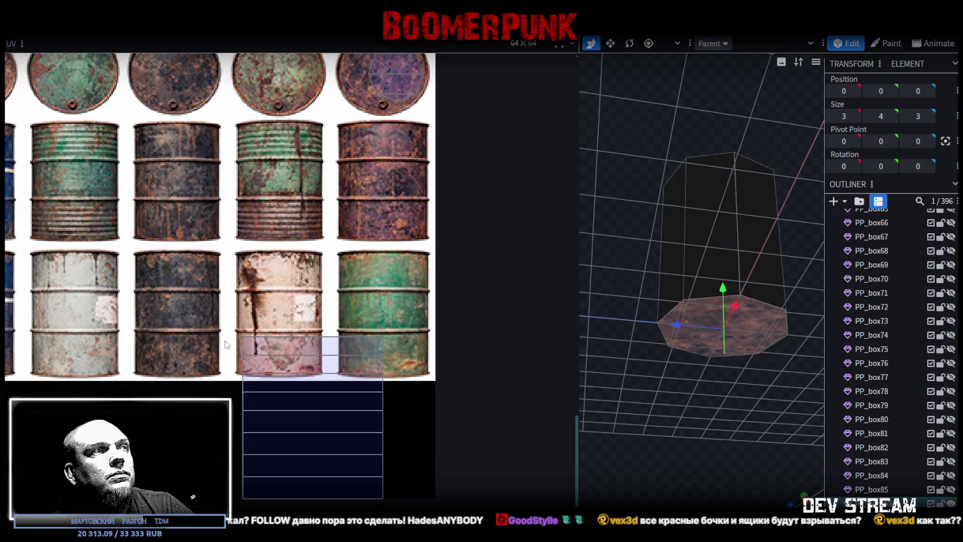
drag(197, 328, 358, 409)
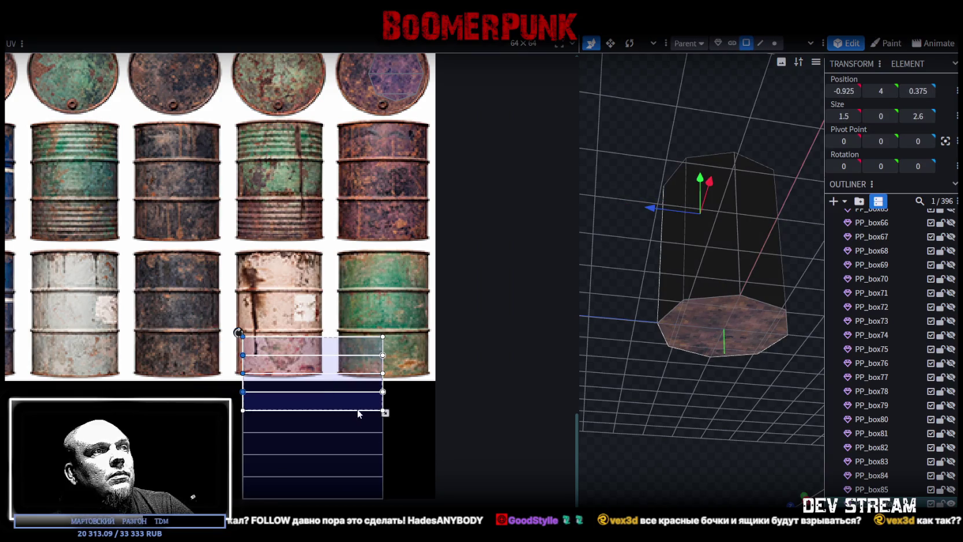
mouse_move(247, 336)
mouse_down()
mouse_move(344, 492)
mouse_move(396, 492)
mouse_up()
drag(275, 307, 365, 410)
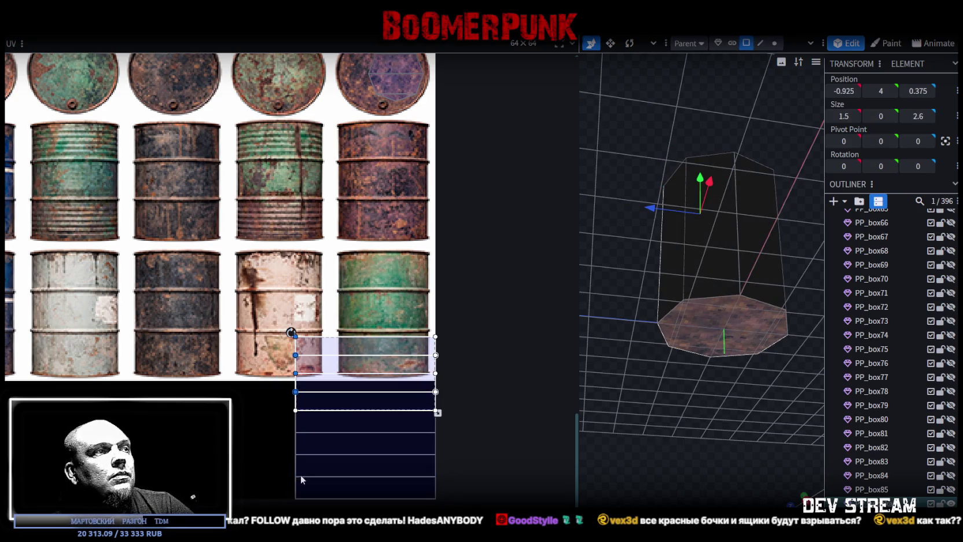
drag(581, 397, 418, 394)
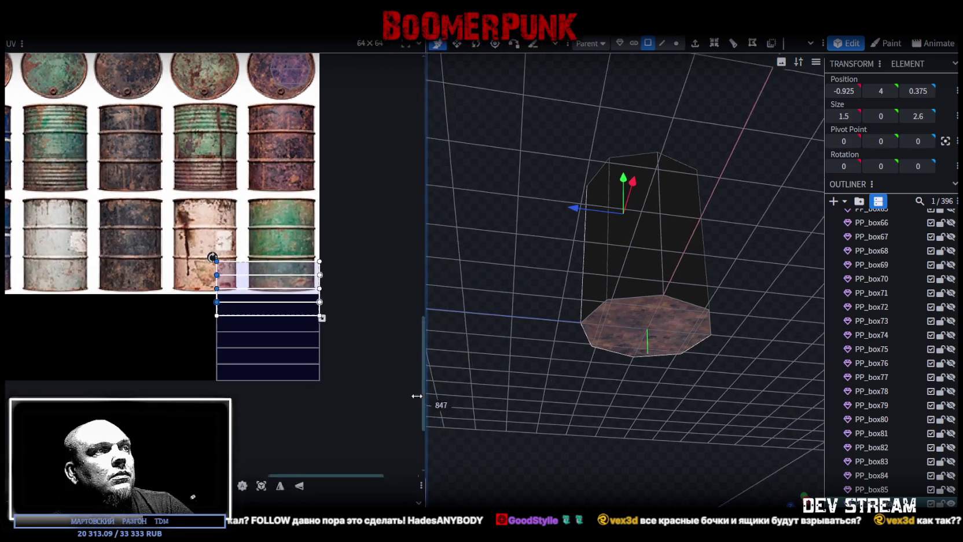
Mirror the selected face UVs on Y, then reposition and enlarge a face UV
click(296, 474)
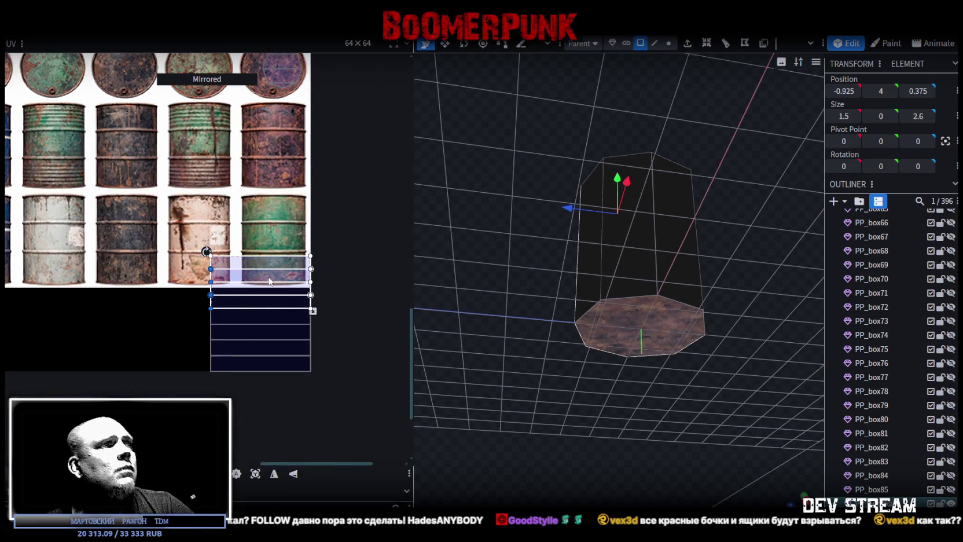
scroll(243, 347, up, 3)
scroll(218, 319, up, 3)
mouse_move(197, 318)
mouse_down()
mouse_move(192, 241)
mouse_move(169, 246)
mouse_up()
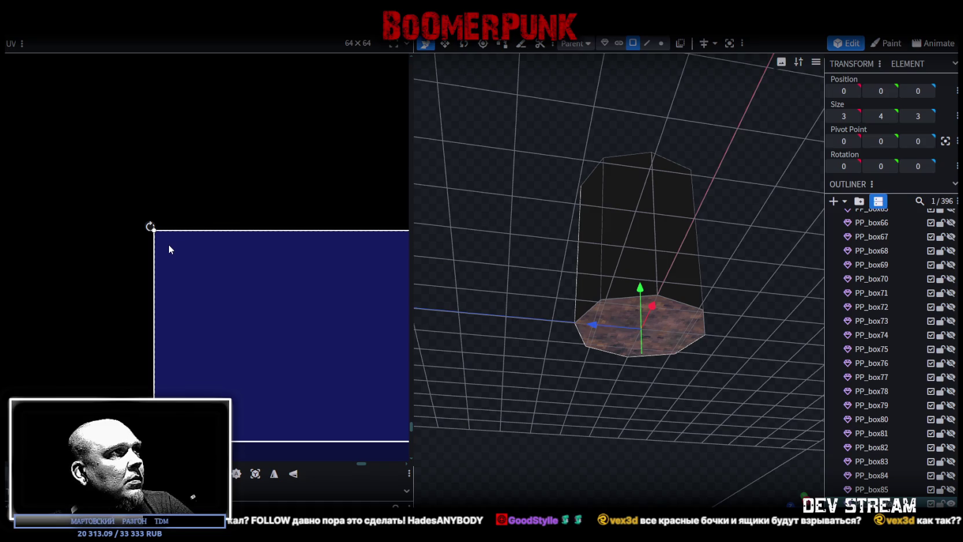
scroll(232, 307, down, 3)
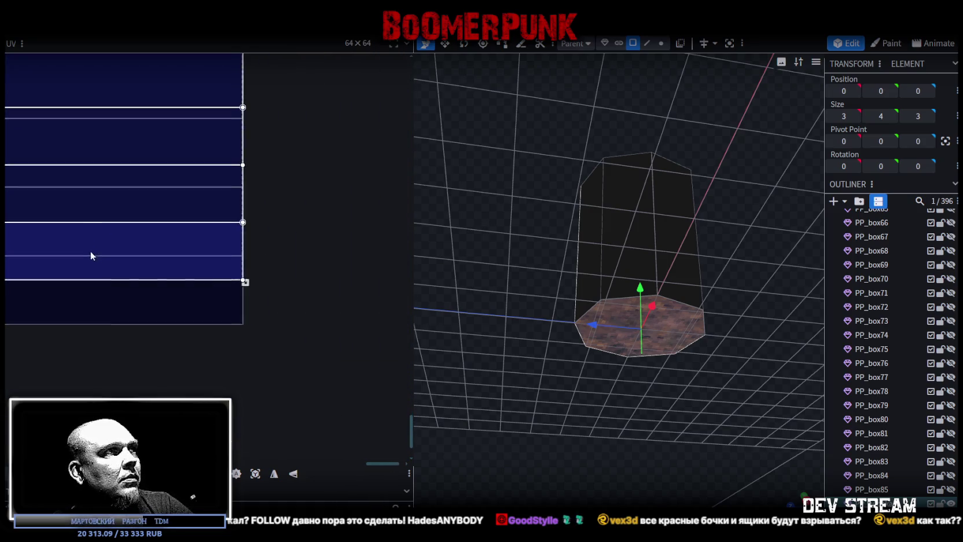
scroll(257, 268, up, 2)
drag(256, 244, 257, 359)
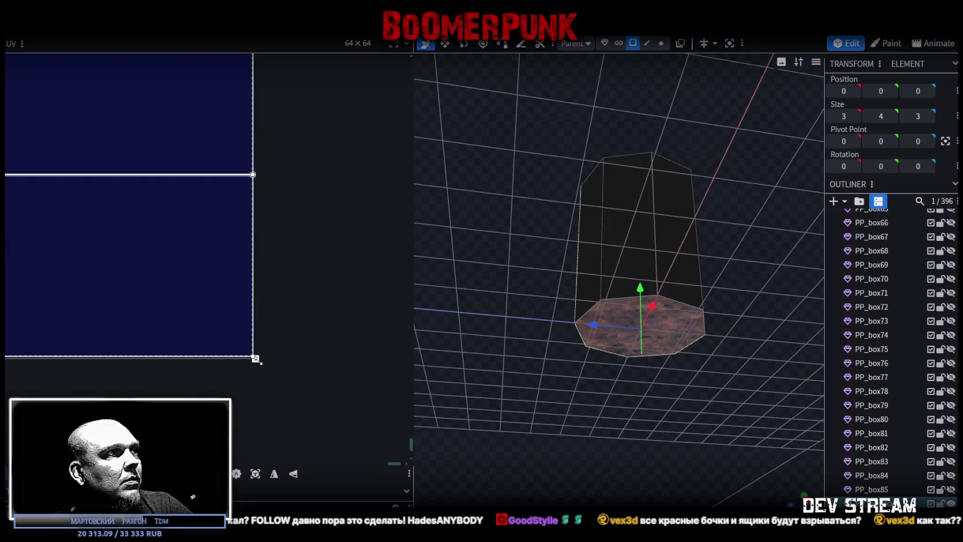
Box-select all side-face UVs over the red-and-blue barrel texture
scroll(225, 312, down, 2)
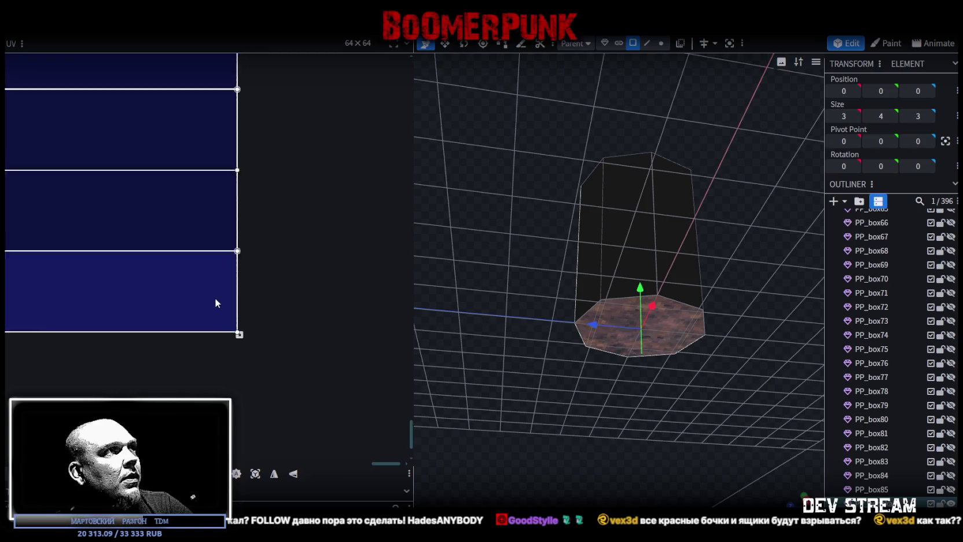
scroll(215, 289, down, 2)
scroll(215, 288, down, 2)
scroll(191, 301, down, 1)
mouse_move(177, 314)
mouse_down()
mouse_move(288, 377)
mouse_move(261, 329)
mouse_move(199, 304)
mouse_up()
scroll(220, 330, down, 2)
scroll(231, 341, up, 3)
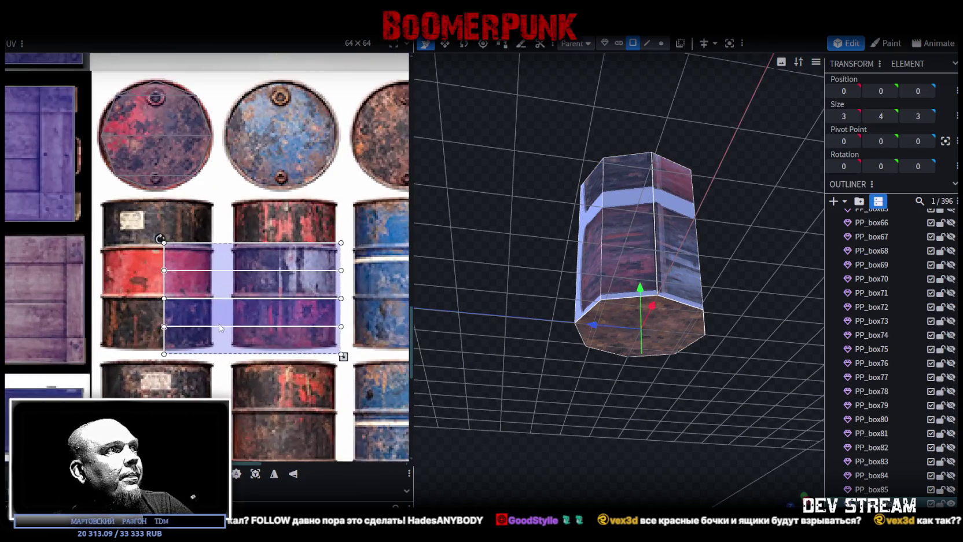
Rotate the side UVs to stand vertically and align them over the left red barrel
drag(232, 343, 173, 316)
right_click(172, 316)
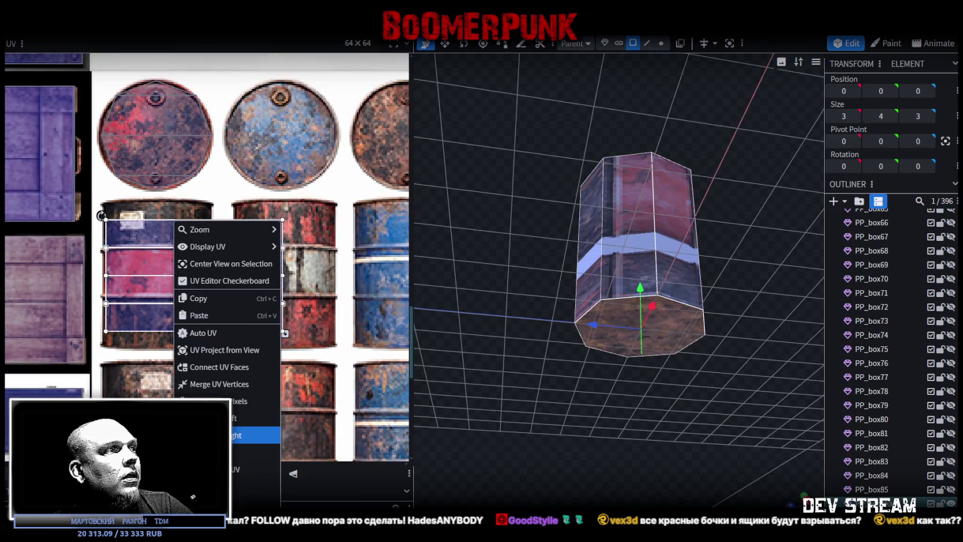
click(220, 435)
drag(172, 237, 143, 253)
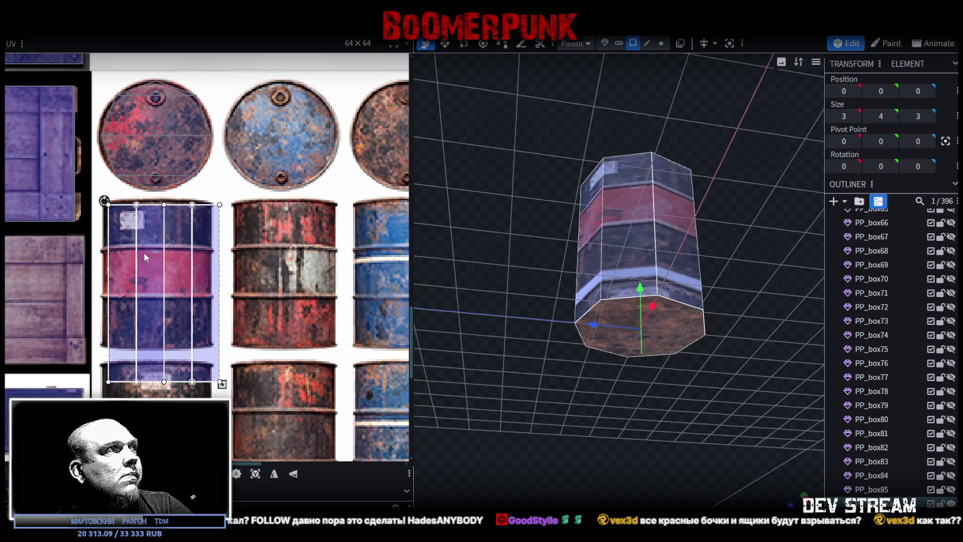
scroll(142, 252, up, 2)
scroll(156, 261, up, 3)
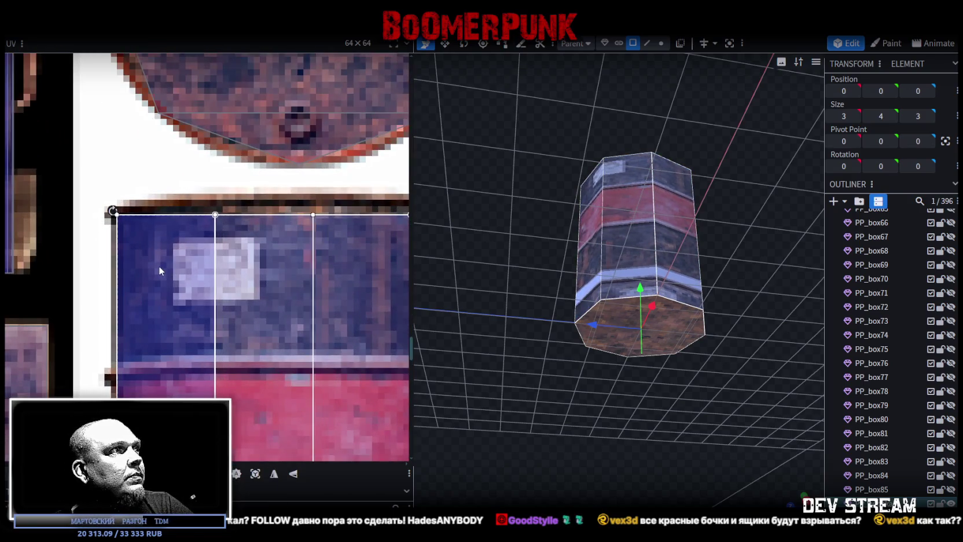
drag(163, 268, 161, 262)
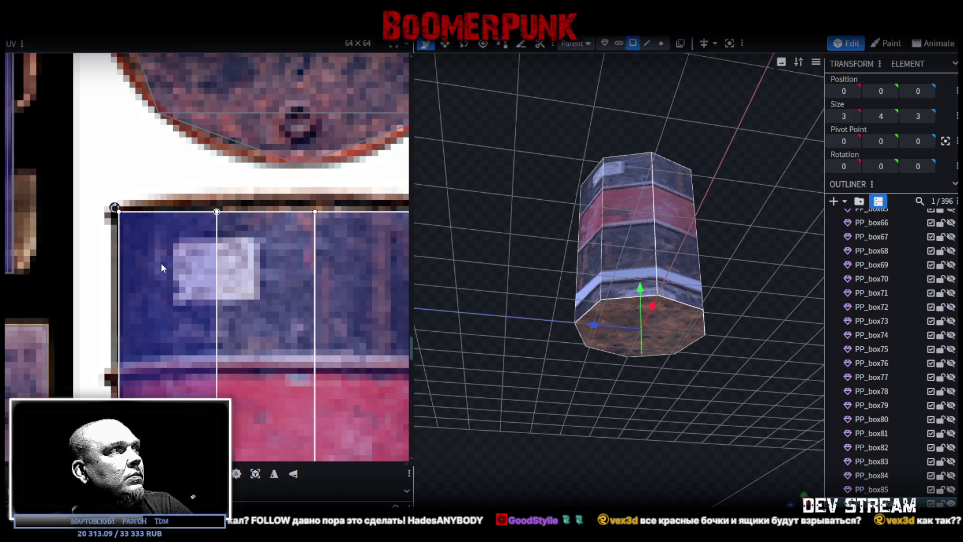
drag(161, 264, 160, 268)
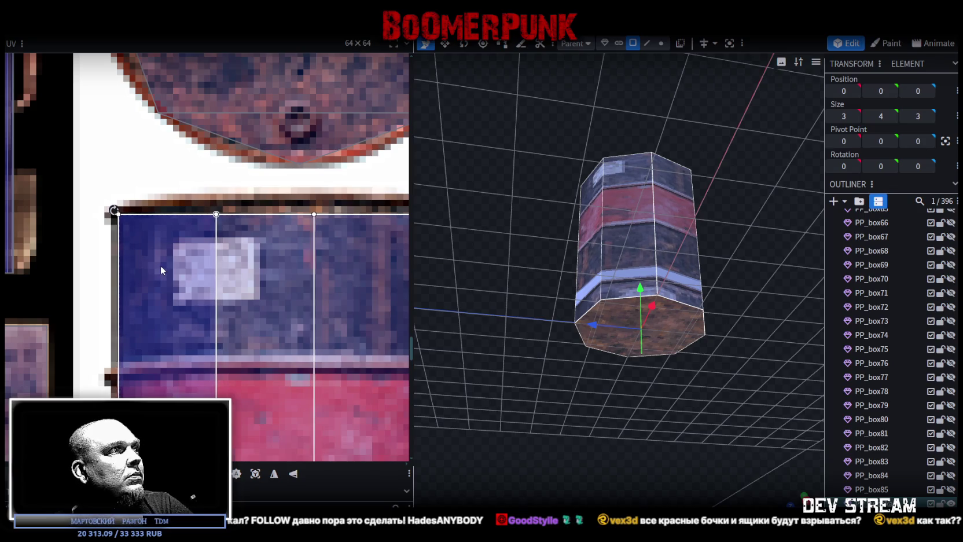
Shrink the UV box to the upper barrel and pull its bottom edge down
scroll(182, 298, down, 2)
scroll(216, 325, down, 3)
scroll(258, 344, up, 3)
drag(260, 348, 248, 288)
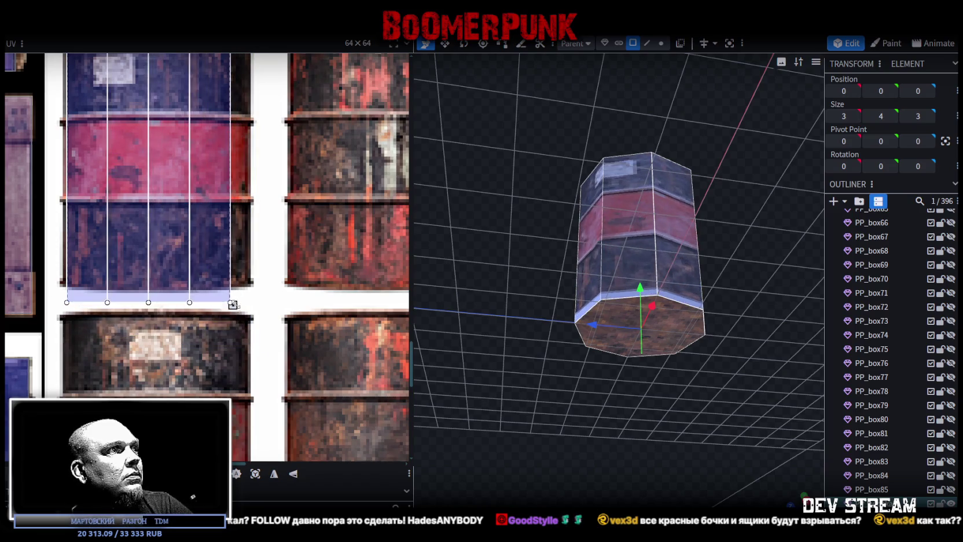
scroll(249, 288, up, 2)
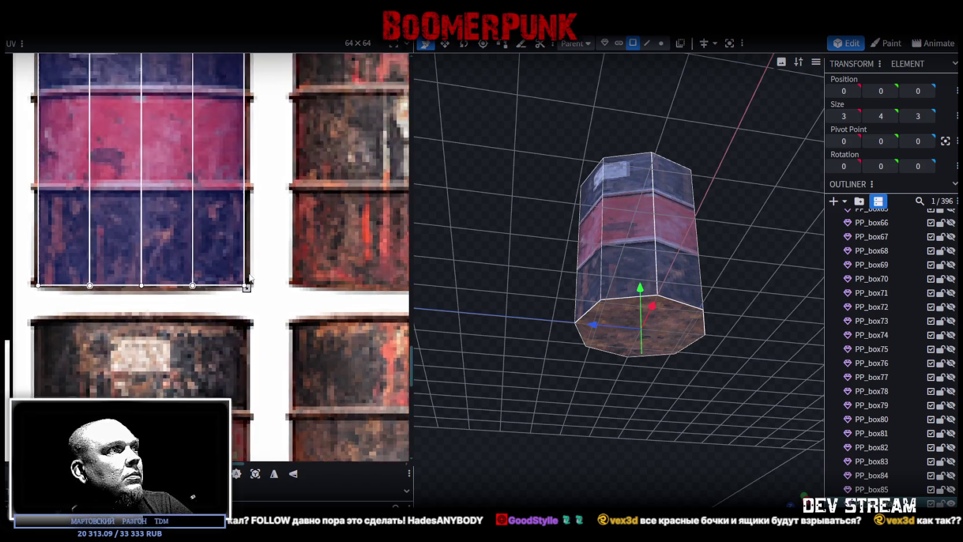
scroll(244, 292, up, 3)
drag(236, 299, 241, 295)
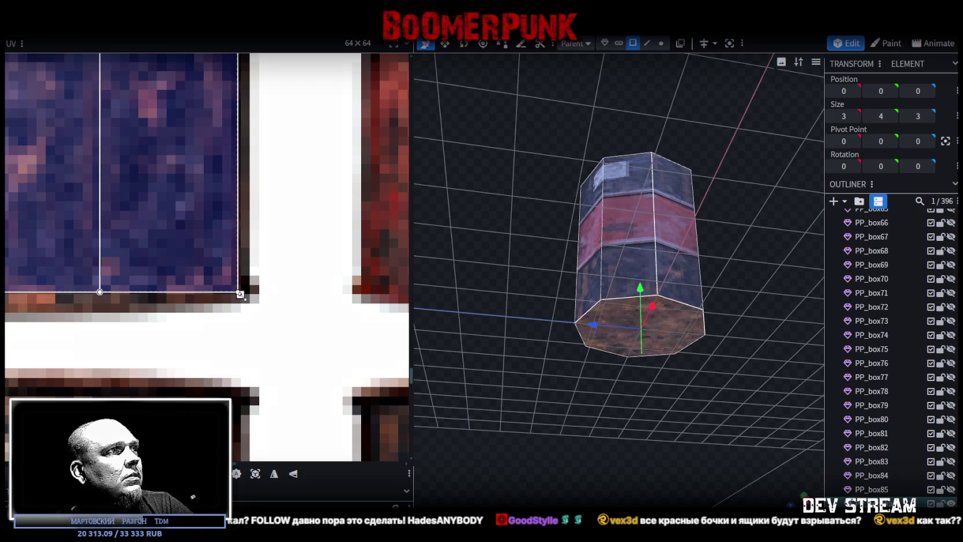
scroll(223, 302, down, 3)
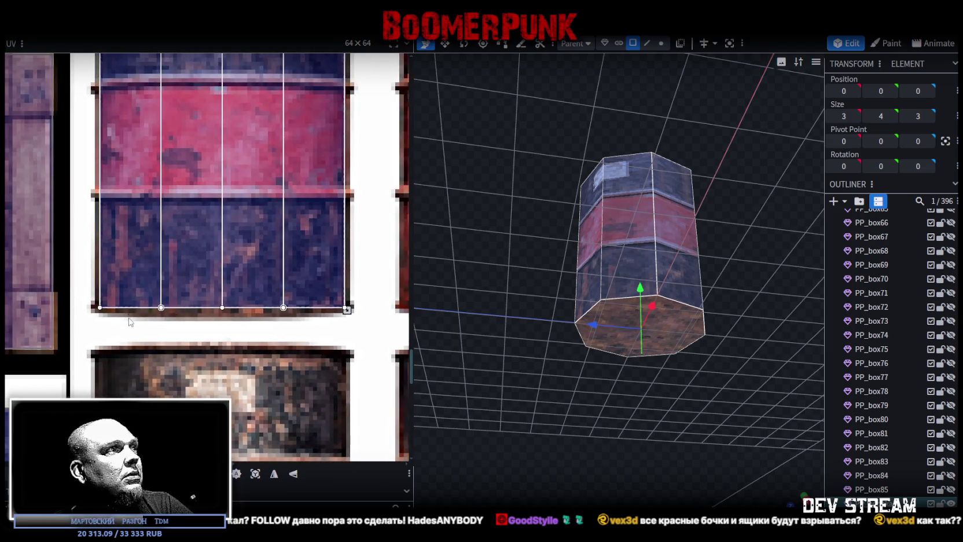
scroll(302, 300, up, 4)
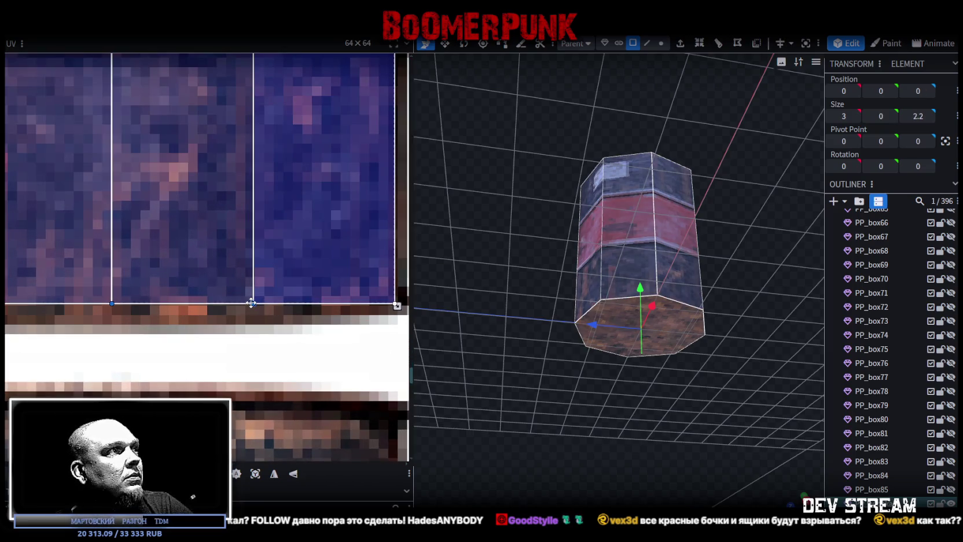
drag(251, 303, 251, 311)
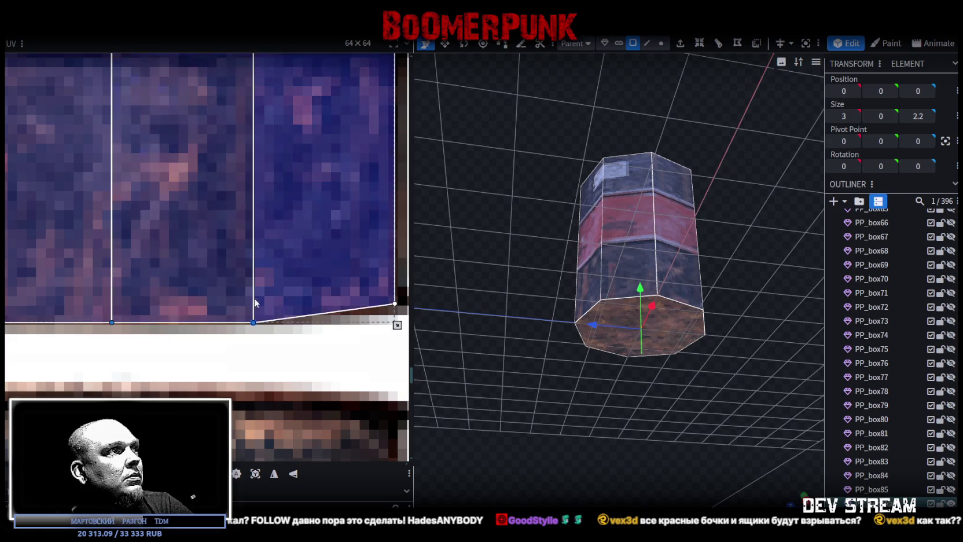
scroll(263, 228, down, 3)
Raise the middle top-edge vertices of the side UVs to follow the curved rim
middle_drag(284, 256, 276, 344)
mouse_move(127, 161)
mouse_down()
mouse_move(293, 176)
mouse_move(284, 161)
mouse_up()
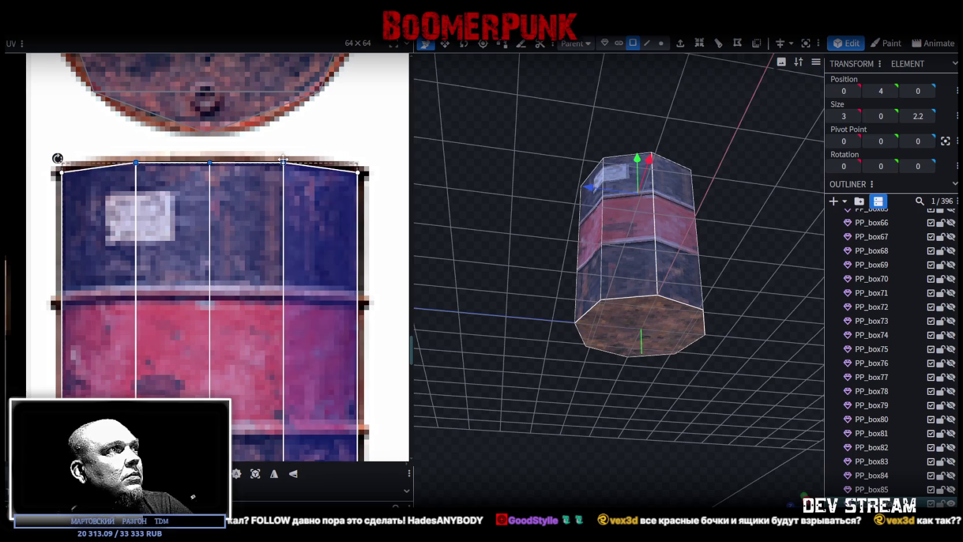
mouse_move(480, 299)
mouse_down()
mouse_move(511, 311)
mouse_move(506, 349)
mouse_up()
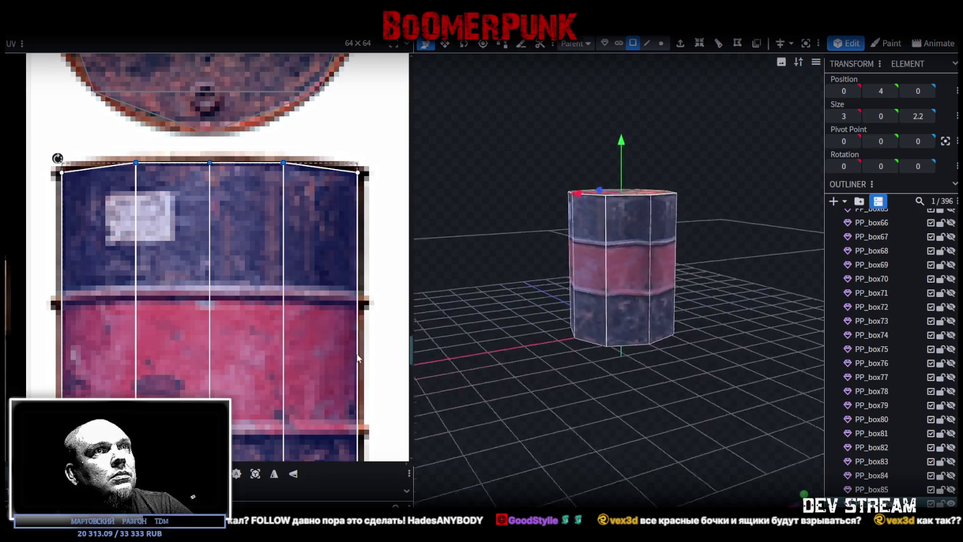
mouse_move(440, 378)
mouse_down()
mouse_move(727, 350)
mouse_move(730, 362)
mouse_move(470, 373)
mouse_move(457, 406)
mouse_up()
scroll(866, 478, down, 3)
scroll(866, 478, down, 2)
click(753, 481)
Select PP_bochka1's octagonal top face to show its UVs over the round lid texture
drag(753, 480, 776, 492)
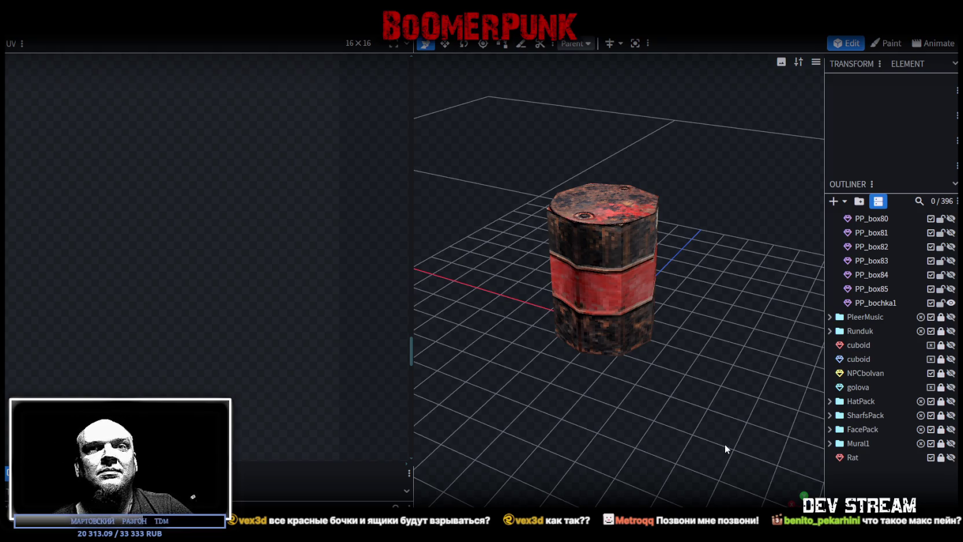
mouse_move(693, 401)
mouse_down()
mouse_move(654, 409)
mouse_move(659, 425)
mouse_up()
scroll(600, 295, up, 2)
click(600, 295)
click(613, 323)
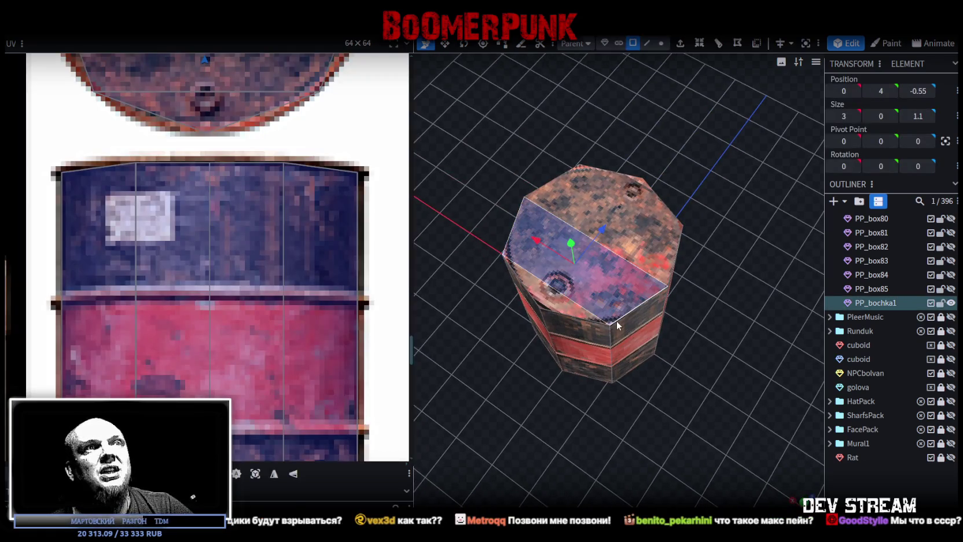
click(644, 211)
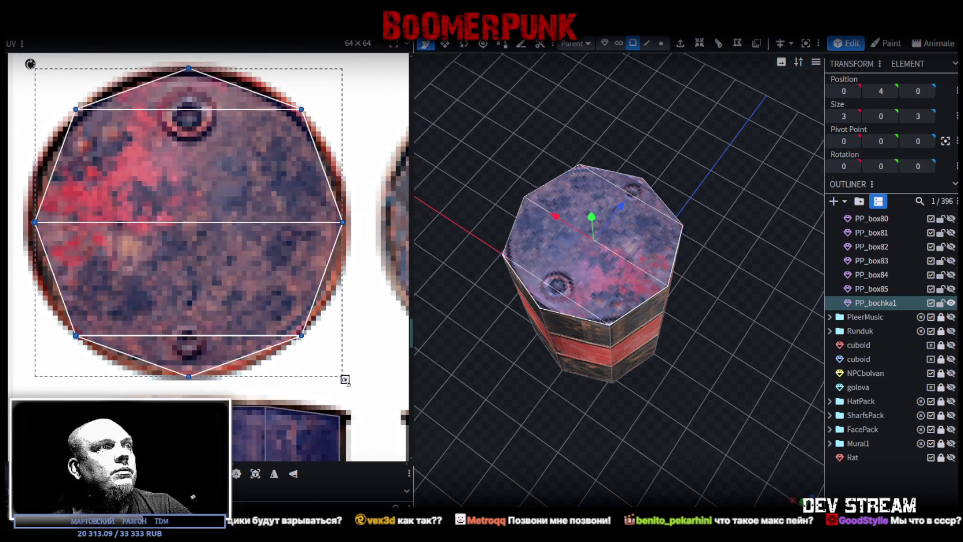
Shrink the lid UV island slightly and nudge it right to fit the round lid texture
drag(345, 379, 340, 376)
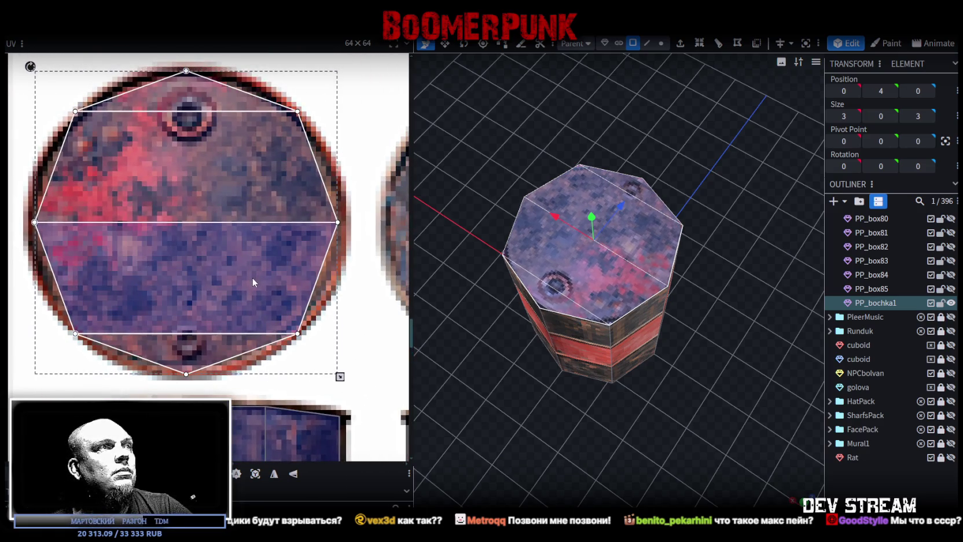
drag(252, 277, 253, 276)
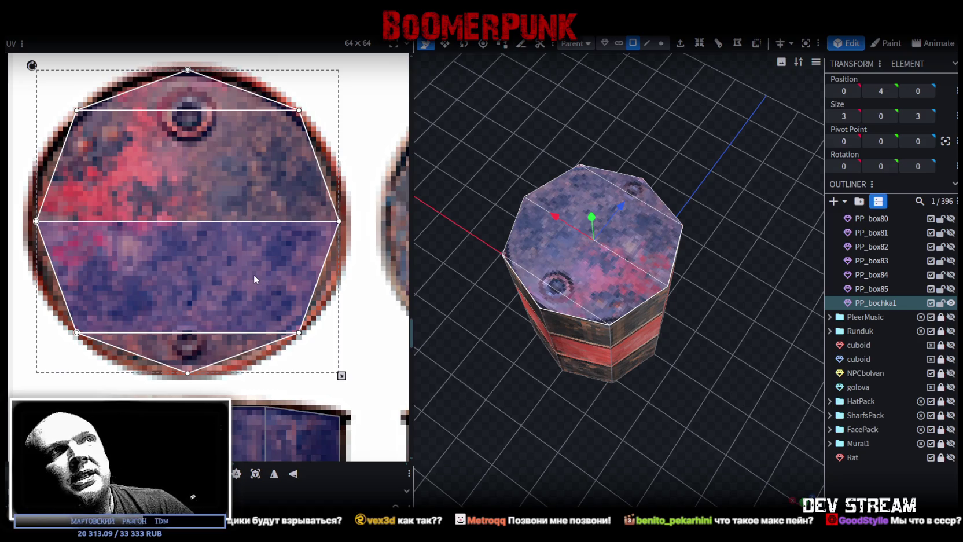
mouse_move(556, 131)
mouse_down()
mouse_move(497, 107)
mouse_move(567, 231)
mouse_up()
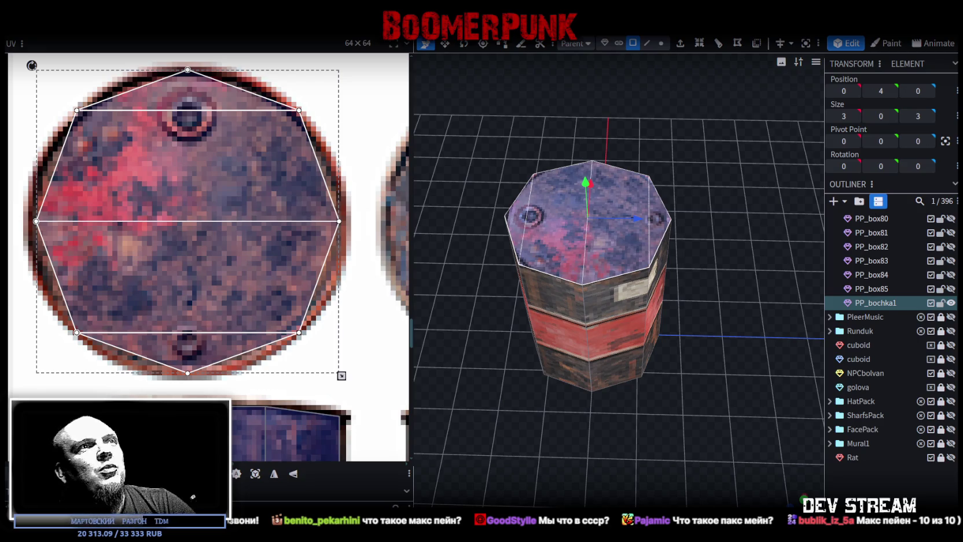
drag(683, 394, 692, 360)
Click through each top cap quad to check its lid mapping
click(641, 237)
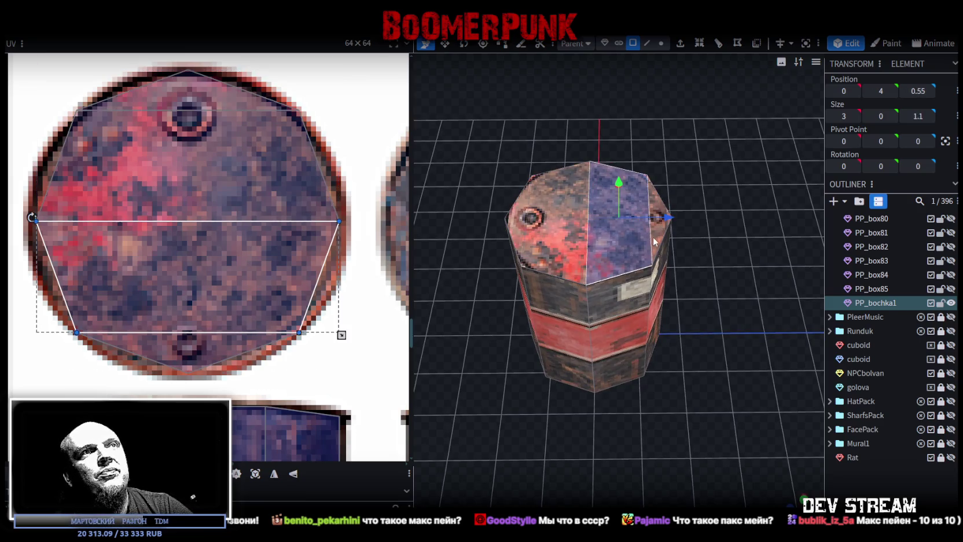
click(566, 239)
click(526, 231)
click(573, 248)
click(634, 242)
click(662, 265)
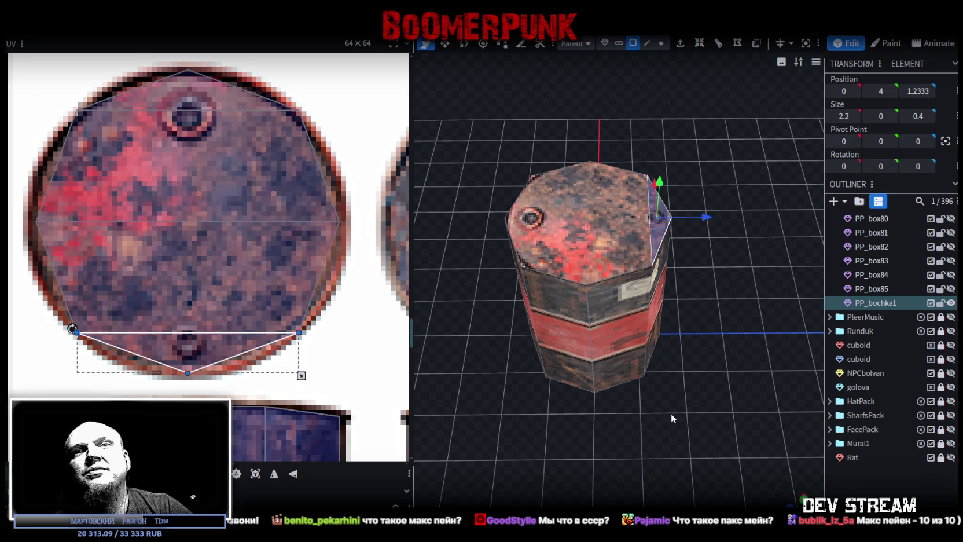
Check a side face from an elevated view, then select the whole PP_bochka1 barrel
mouse_move(655, 440)
mouse_down()
mouse_move(671, 437)
mouse_move(608, 425)
mouse_move(634, 276)
mouse_up()
click(634, 276)
mouse_move(736, 379)
mouse_down()
mouse_move(677, 273)
mouse_move(792, 430)
mouse_move(706, 334)
mouse_move(702, 352)
mouse_move(745, 372)
mouse_move(608, 251)
mouse_move(728, 366)
mouse_up()
click(702, 352)
click(607, 251)
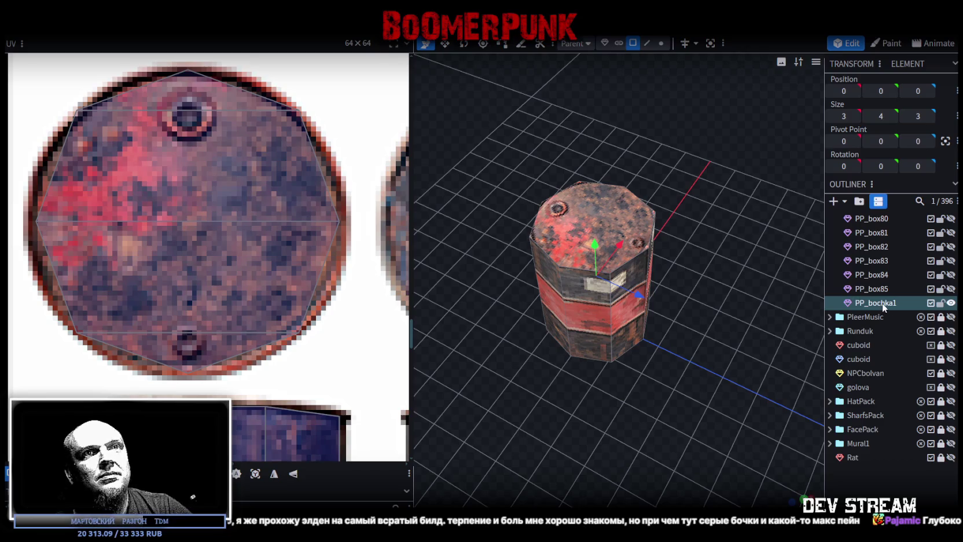
Duplicate the barrel as PP_bochka2 and mirror its top-cap UVs on both X and Y
key(ctrl+d)
click(574, 224)
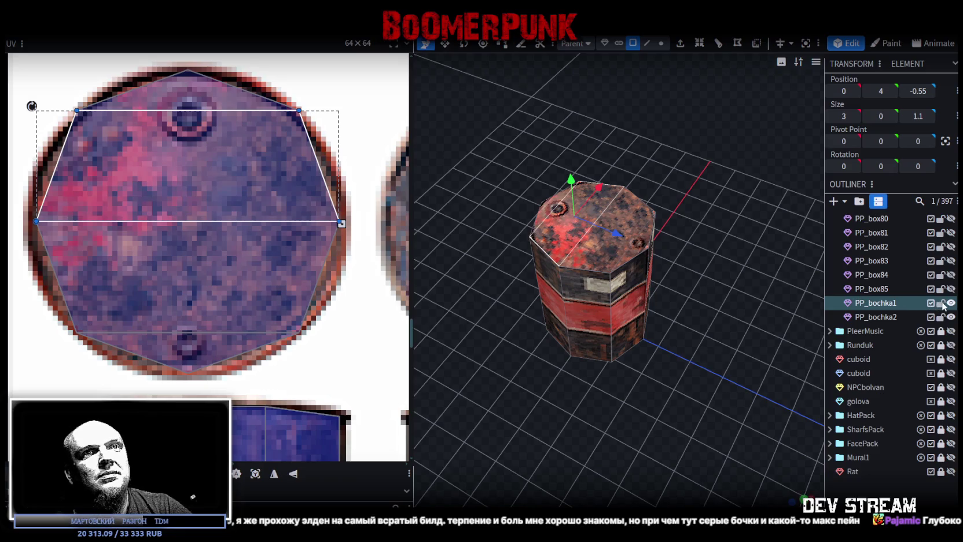
click(951, 303)
click(560, 229)
shift+click(597, 226)
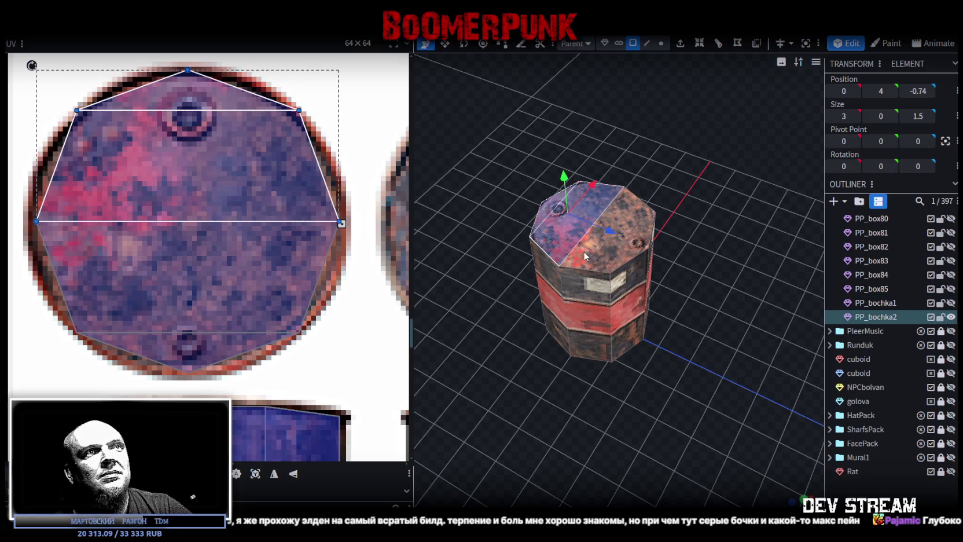
shift+click(633, 252)
shift+click(570, 259)
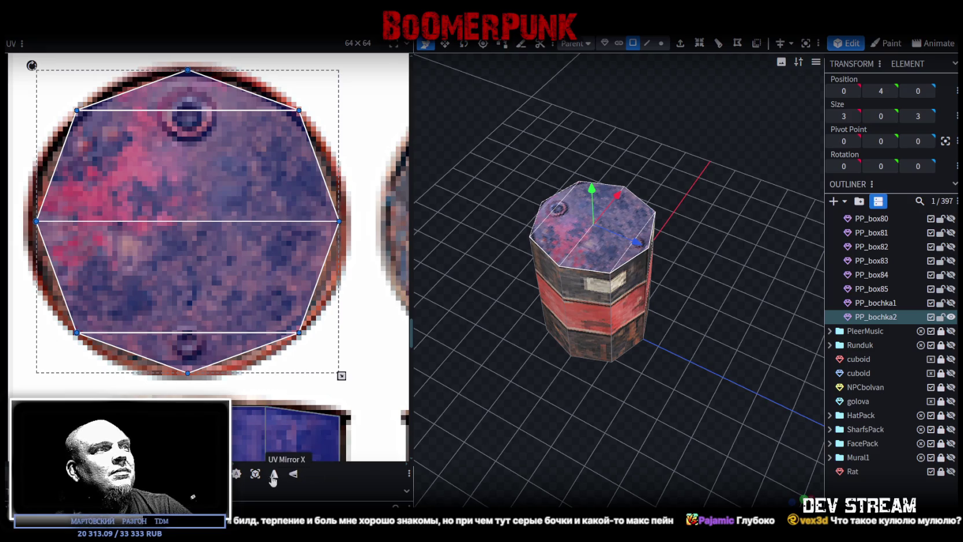
click(294, 475)
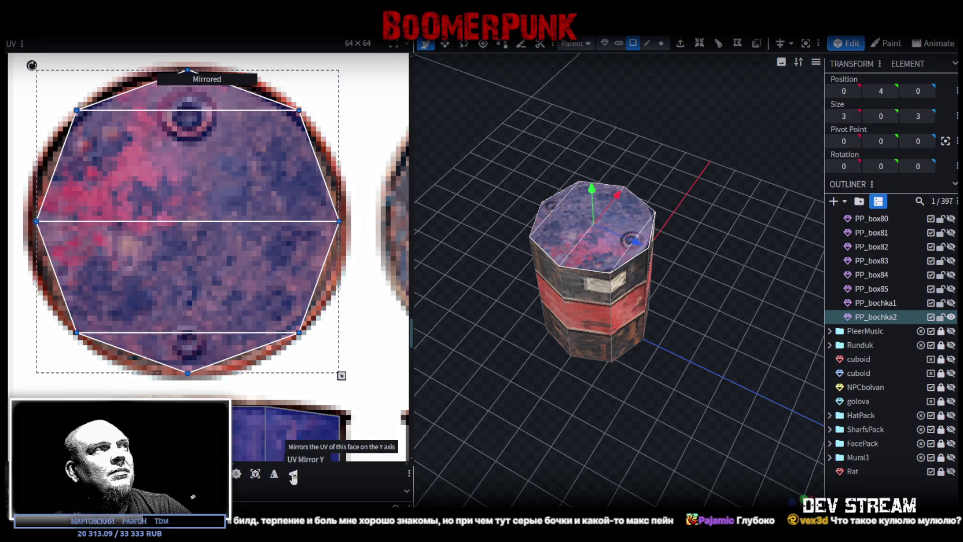
click(274, 476)
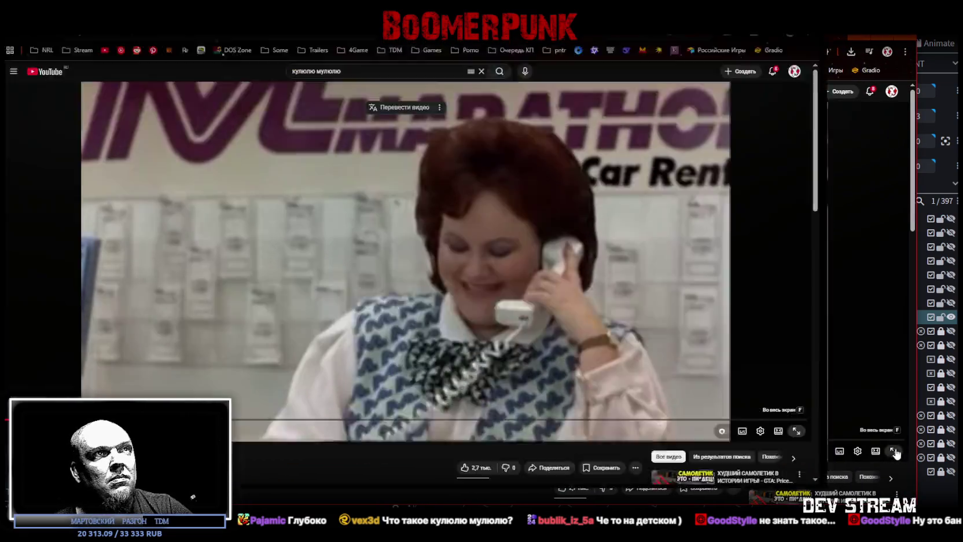
Watch the YouTube clip full screen, exit with Esc, and close the browser window
click(895, 454)
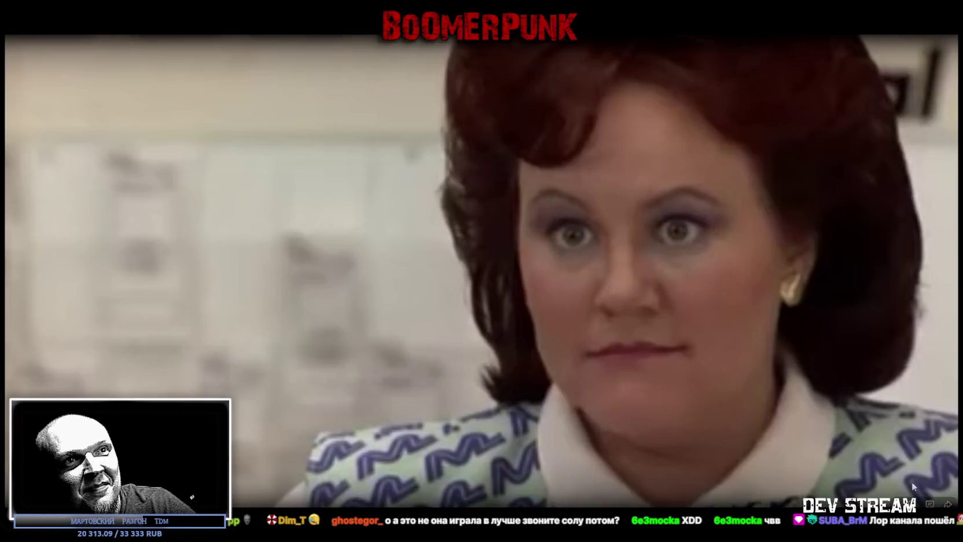
key(Escape)
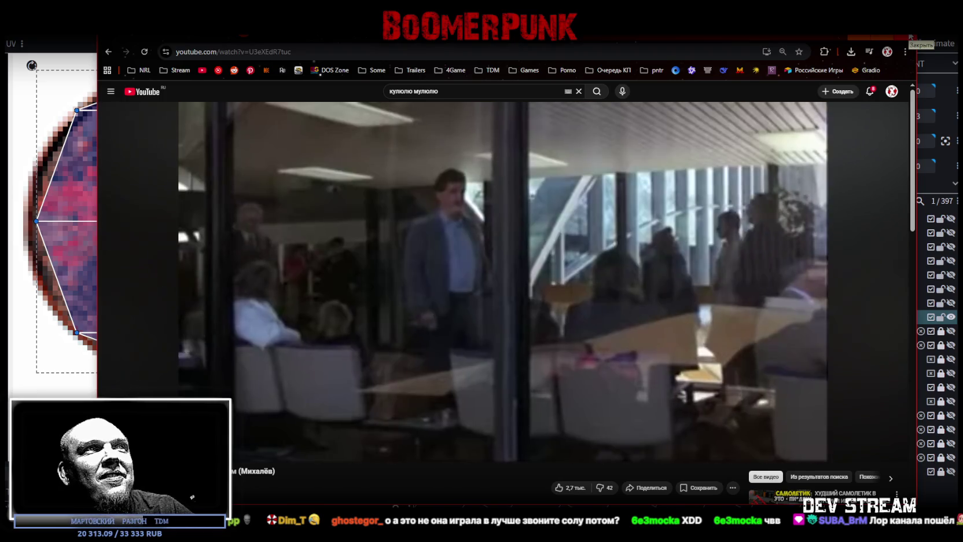
click(911, 38)
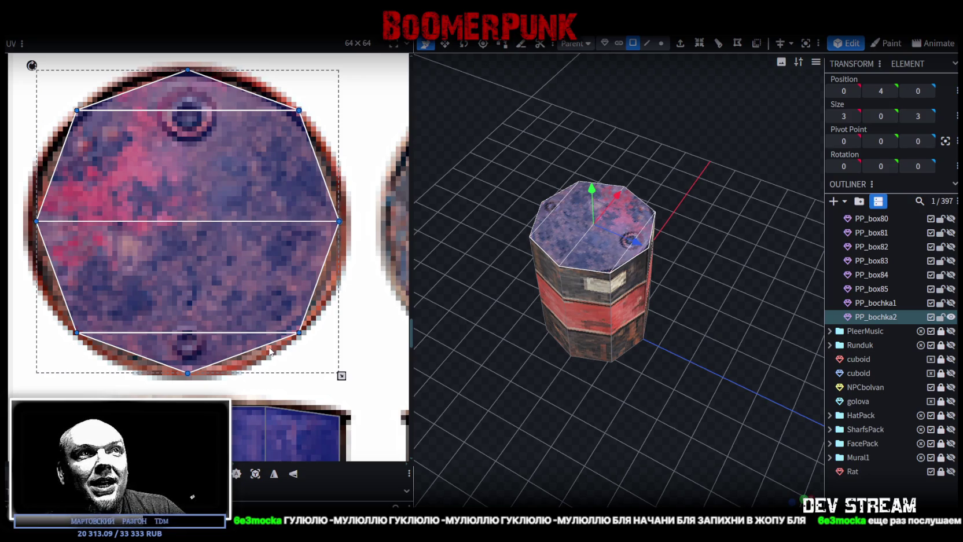
Orbit the viewport around the textured PP_bochka2 barrel
mouse_move(496, 393)
mouse_down()
mouse_move(503, 364)
mouse_move(511, 396)
mouse_up()
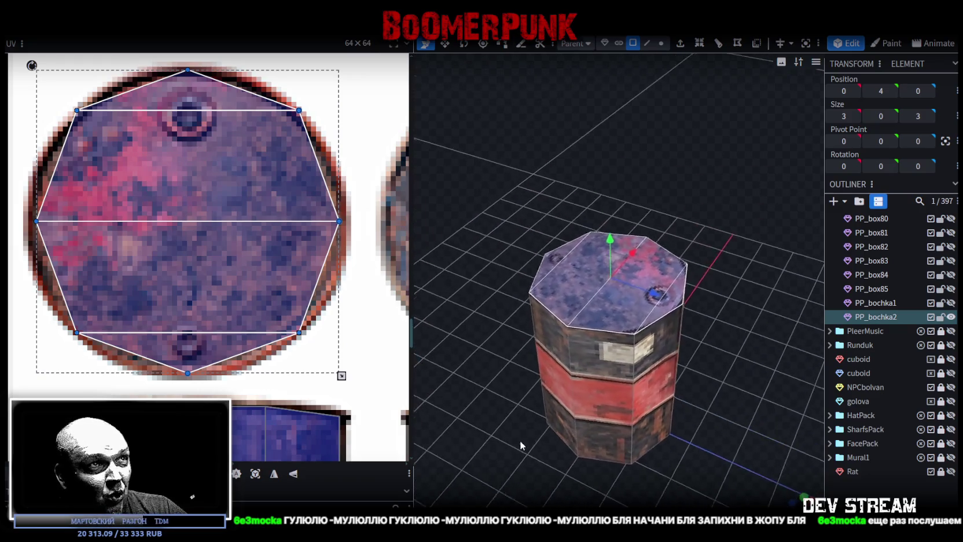
drag(544, 401, 583, 312)
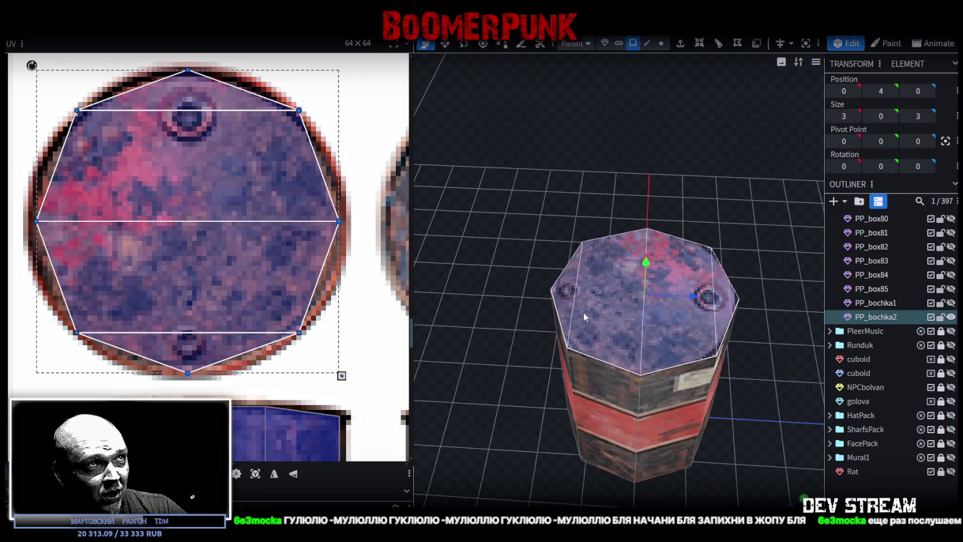
Select PP_bochka2's five top cap faces for the rusty lid, then orbit to check the sides
click(566, 299)
click(620, 331)
click(681, 312)
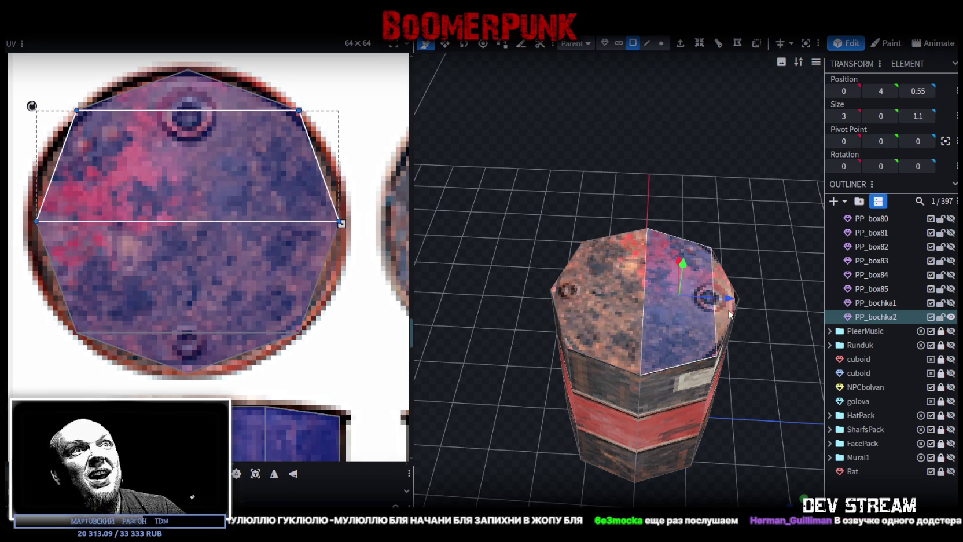
click(723, 318)
click(565, 299)
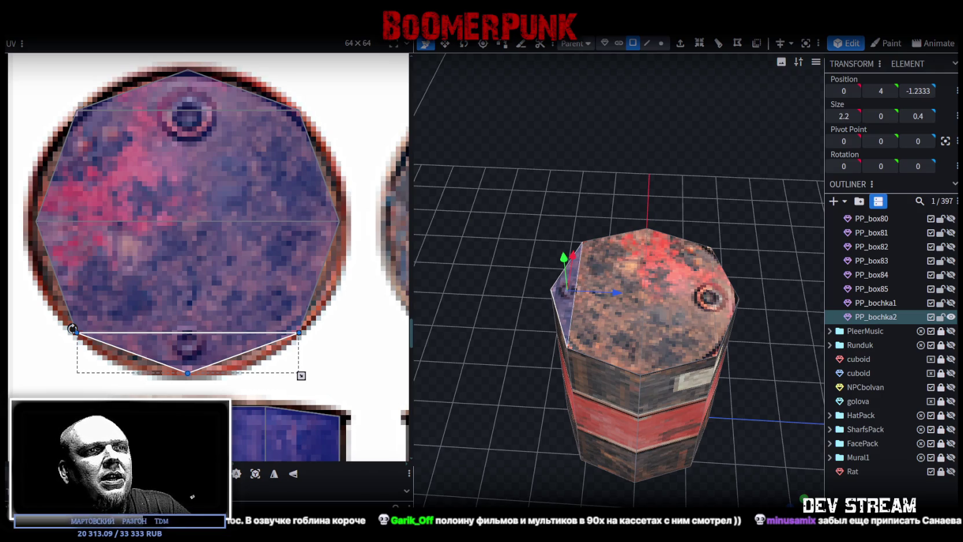
mouse_move(472, 440)
mouse_down()
mouse_move(479, 399)
mouse_move(546, 320)
mouse_move(500, 231)
mouse_move(516, 359)
mouse_move(551, 354)
mouse_move(524, 323)
mouse_move(474, 341)
mouse_up()
scroll(451, 342, down, 2)
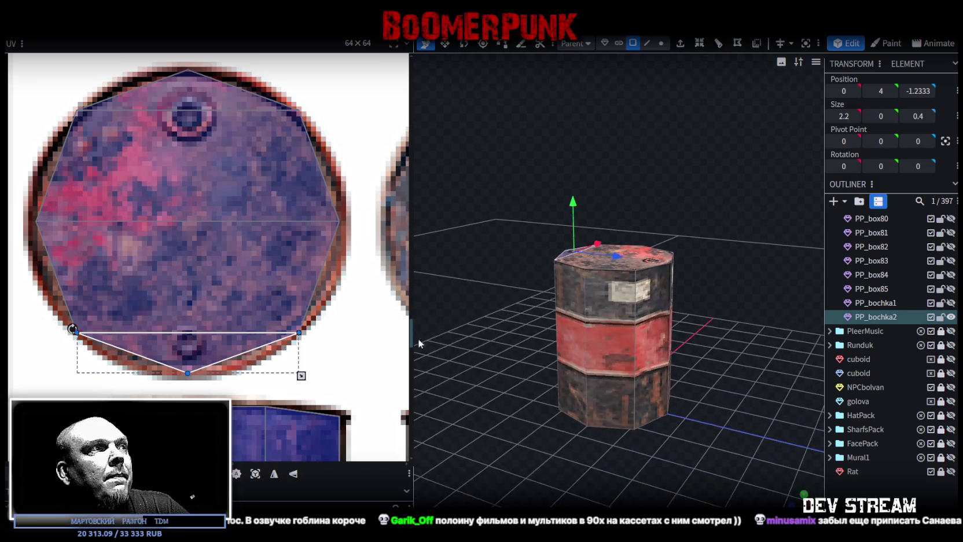
Orbit to a level side view and select PP_bochka2's barrel body
scroll(297, 323, down, 2)
scroll(297, 323, down, 2)
scroll(297, 323, down, 2)
scroll(296, 323, down, 2)
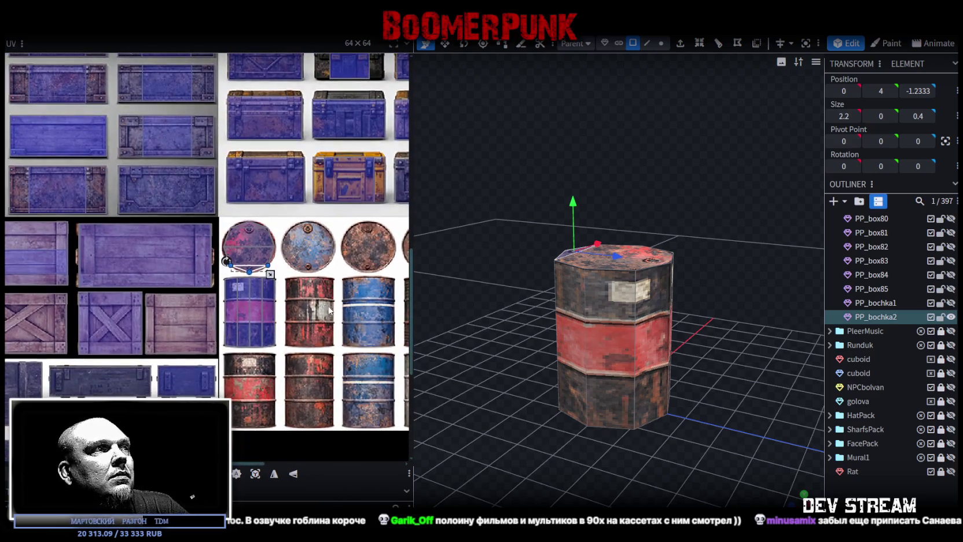
drag(749, 372, 614, 319)
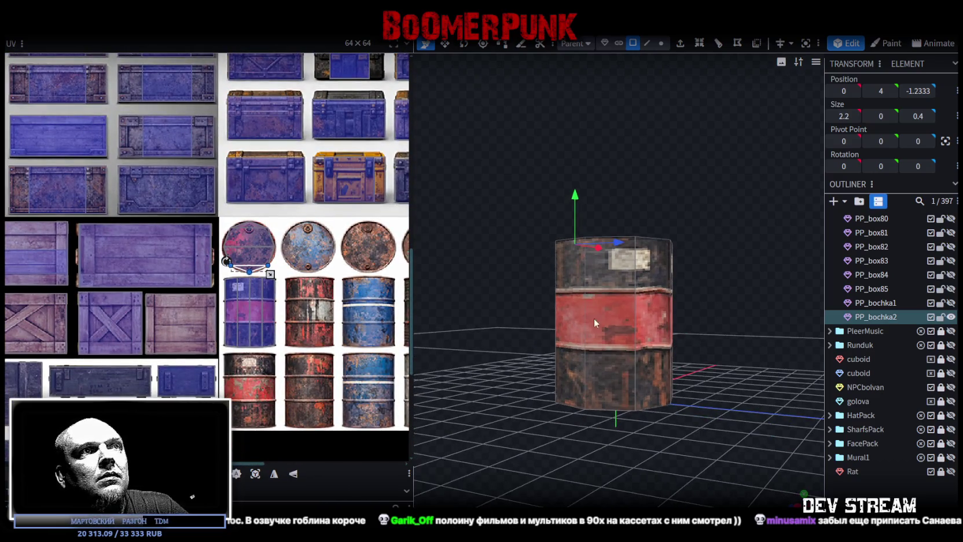
click(614, 319)
scroll(242, 401, up, 1)
scroll(242, 400, up, 2)
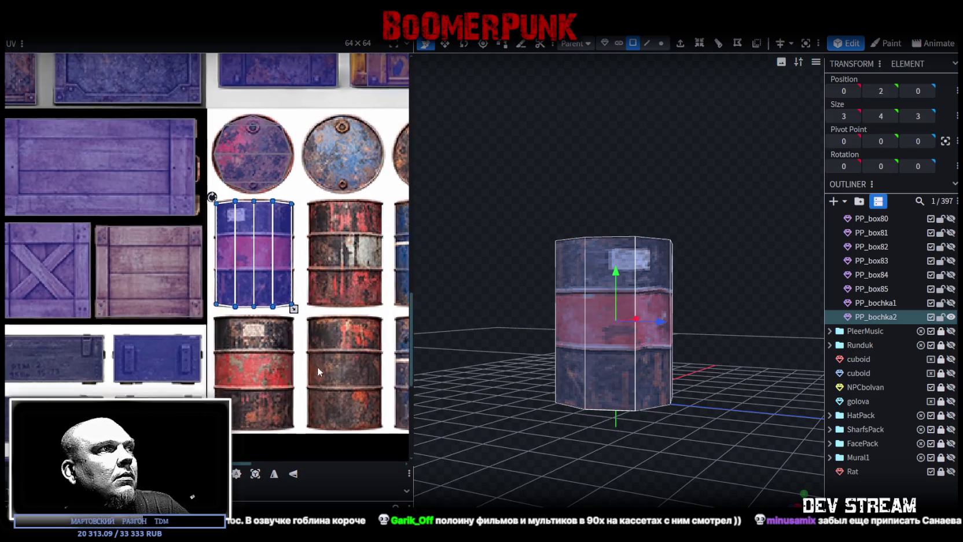
scroll(242, 401, up, 1)
Move the side-face UVs down onto the lower purple-and-red barrel texture
drag(272, 208, 273, 327)
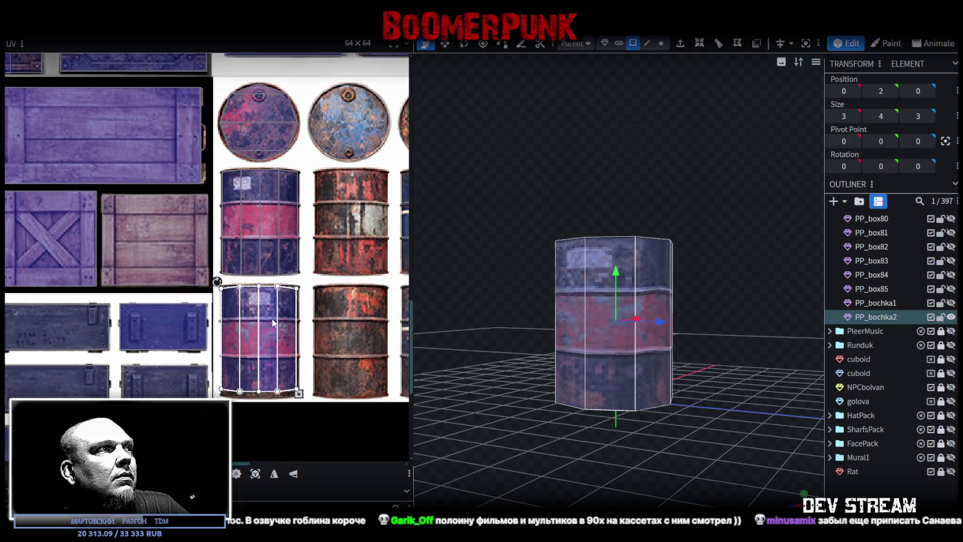
scroll(220, 282, up, 1)
scroll(250, 290, up, 2)
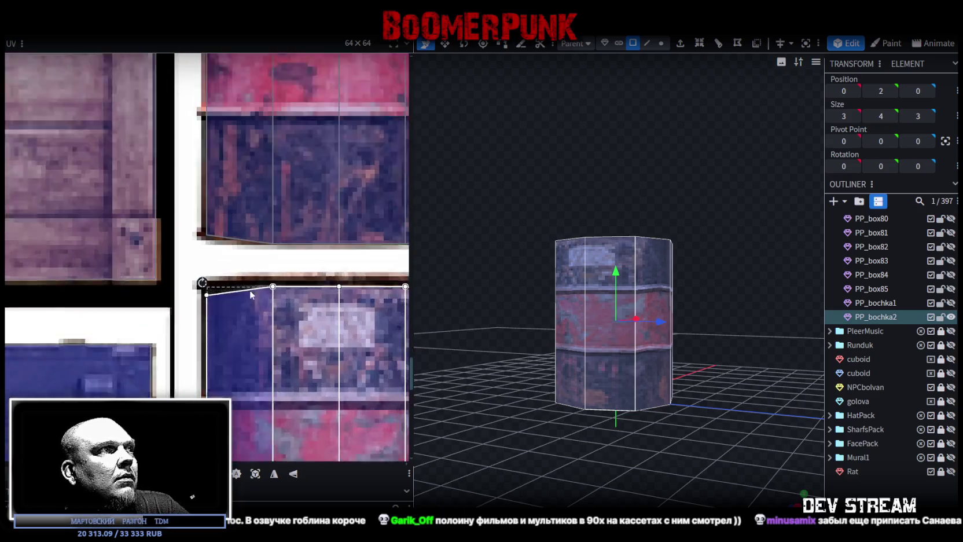
scroll(255, 313, up, 1)
click(258, 330)
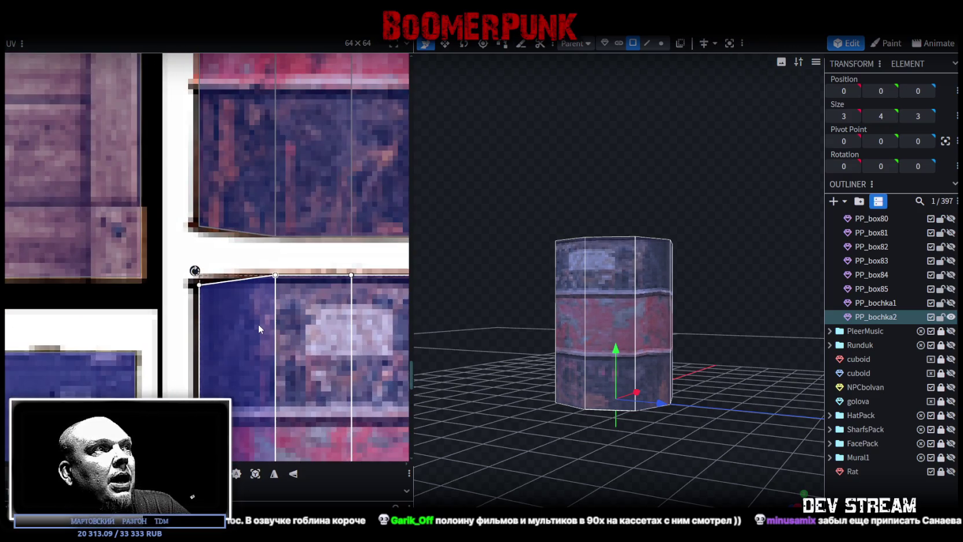
scroll(338, 307, down, 3)
scroll(348, 358, down, 1)
scroll(337, 327, up, 1)
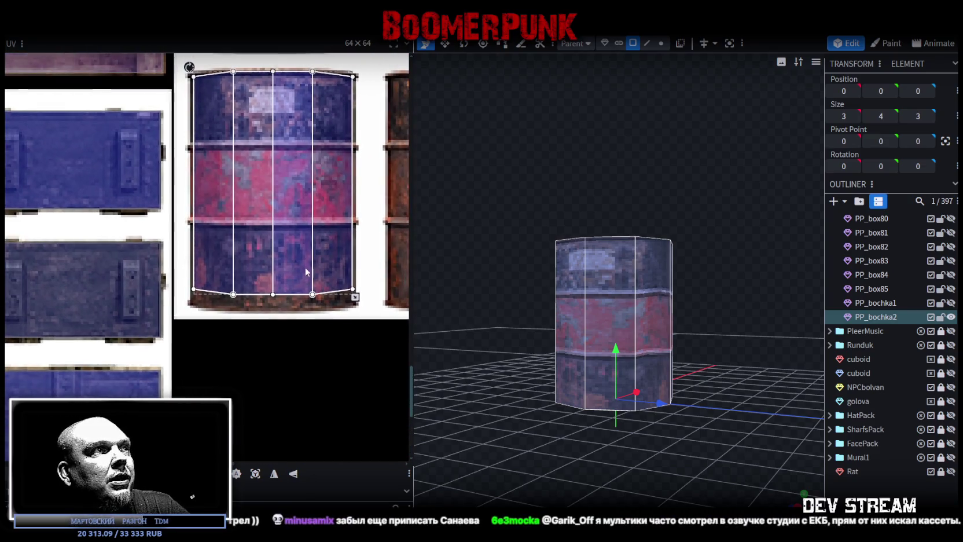
scroll(302, 313, up, 1)
scroll(296, 211, up, 3)
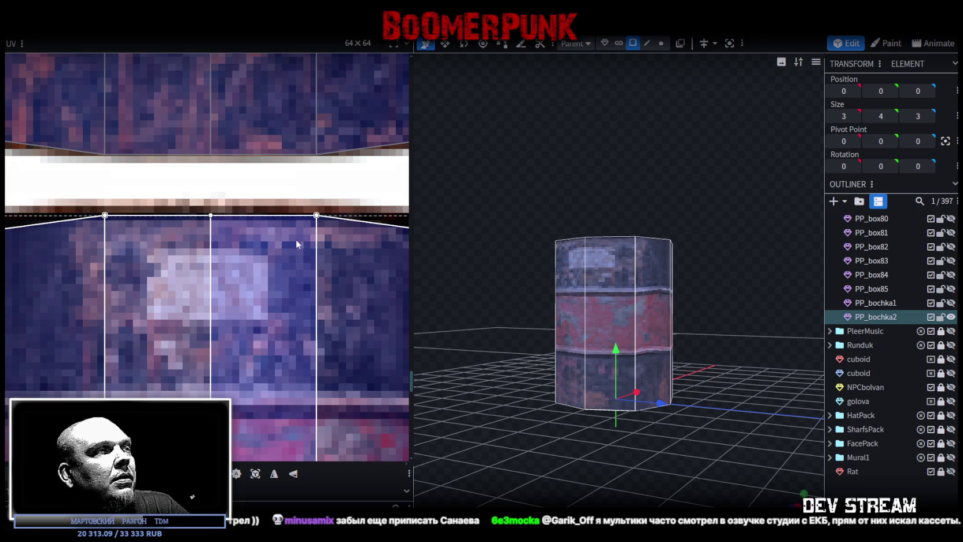
scroll(294, 235, down, 3)
scroll(313, 332, down, 1)
scroll(313, 332, up, 2)
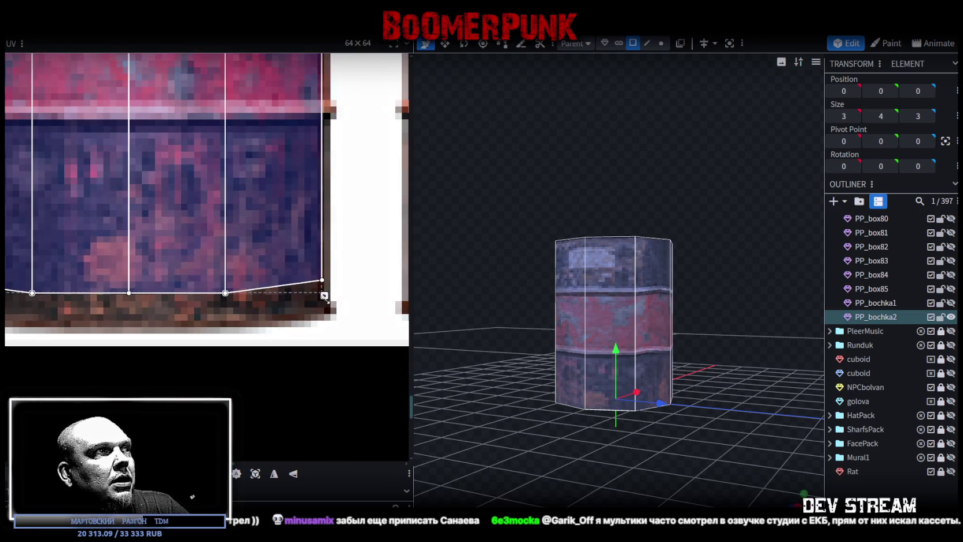
Stretch the side UV's bottom edge to the barrel's bottom rim, then select both barrel elements
drag(323, 312, 324, 326)
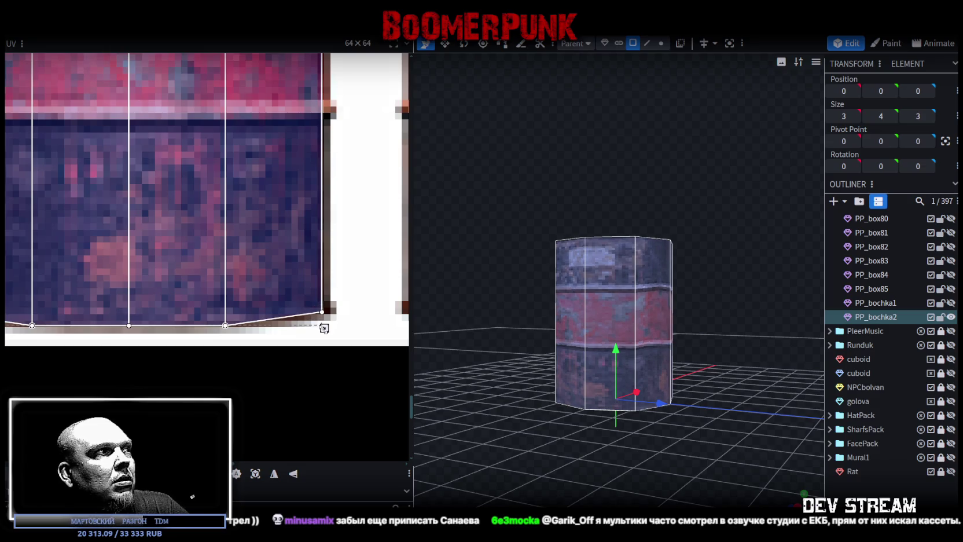
scroll(312, 301, down, 2)
scroll(284, 278, down, 2)
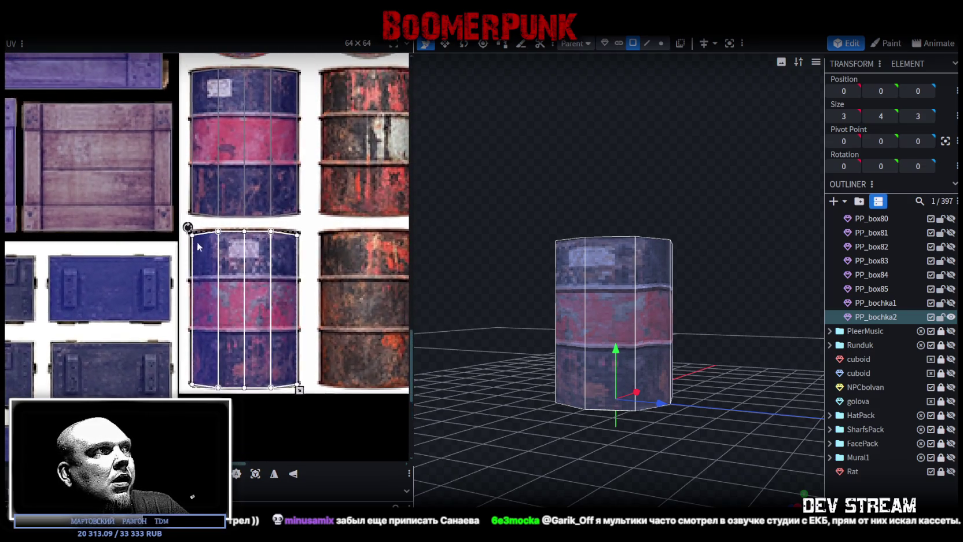
scroll(198, 242, up, 2)
scroll(194, 256, up, 2)
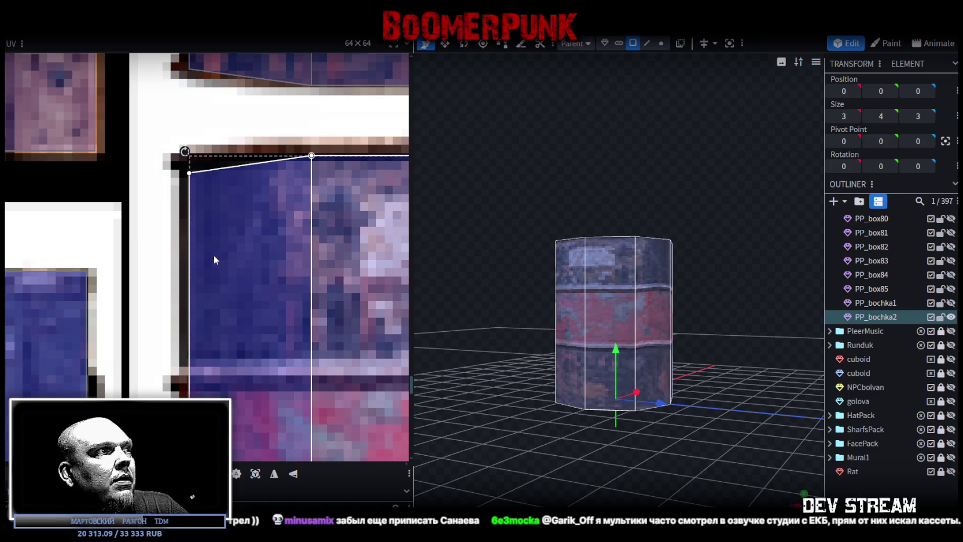
scroll(218, 256, down, 2)
scroll(273, 274, down, 2)
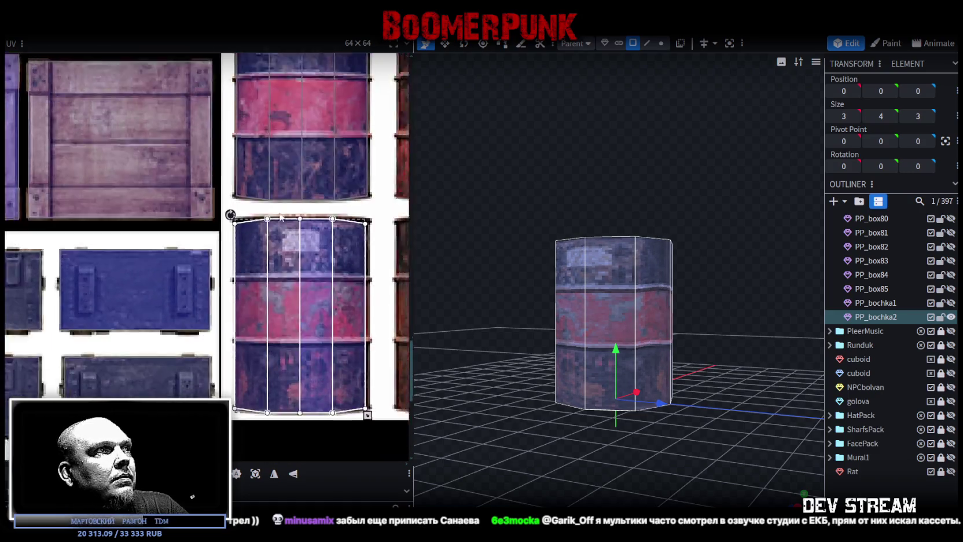
scroll(274, 267, up, 2)
scroll(272, 336, up, 2)
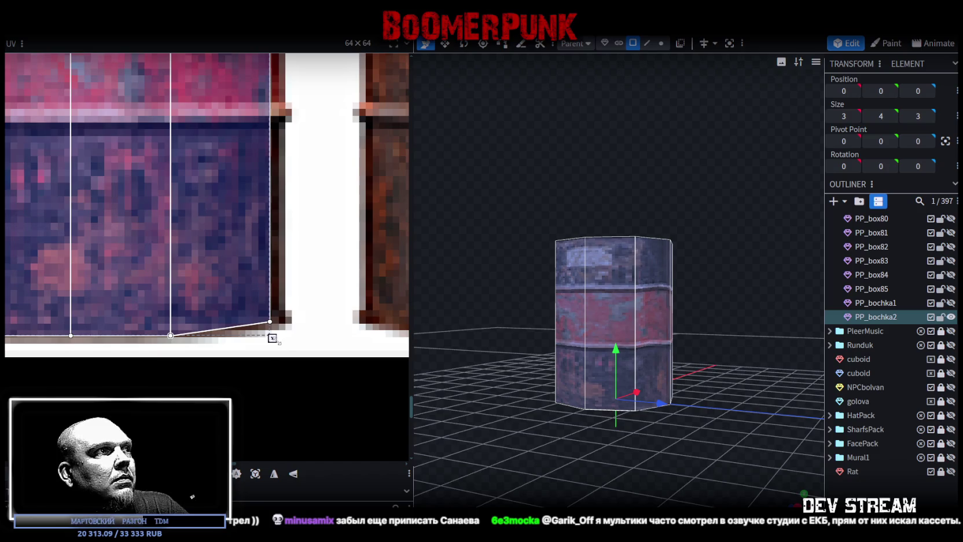
scroll(222, 258, down, 2)
scroll(225, 263, down, 2)
scroll(227, 268, down, 1)
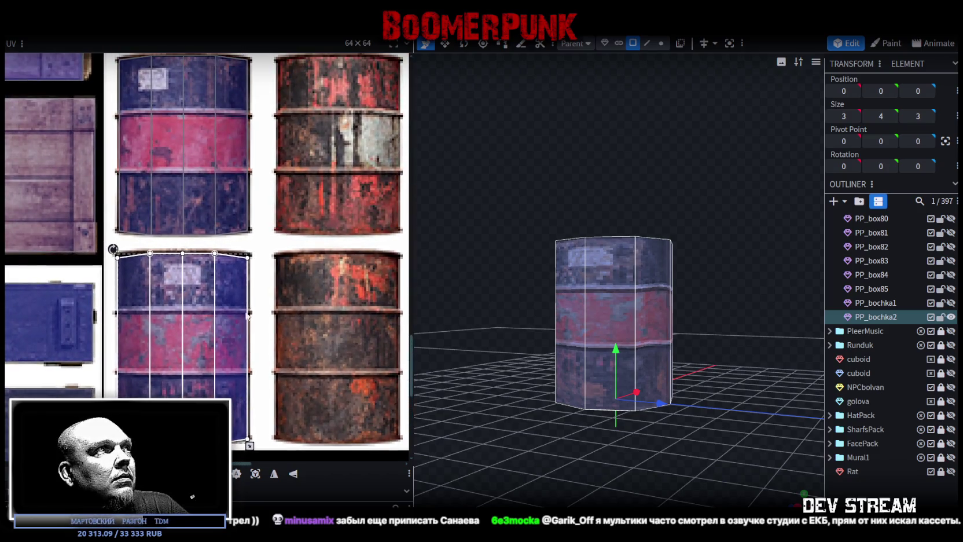
scroll(228, 269, down, 1)
scroll(231, 270, down, 1)
scroll(231, 272, down, 1)
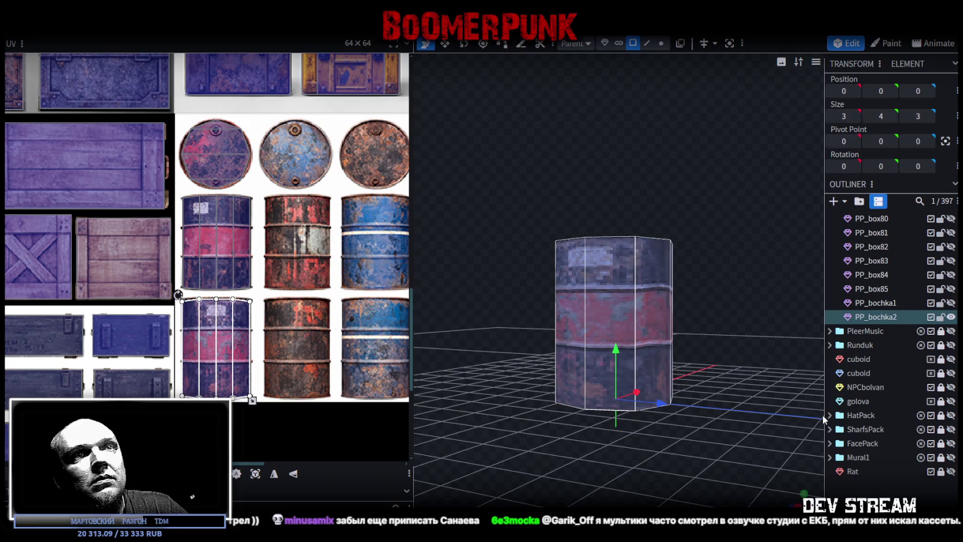
ctrl+click(887, 303)
Duplicate both barrels into PP_bochka3 and PP_bochka4, select them, and box-select their UV faces
key(ctrl+d)
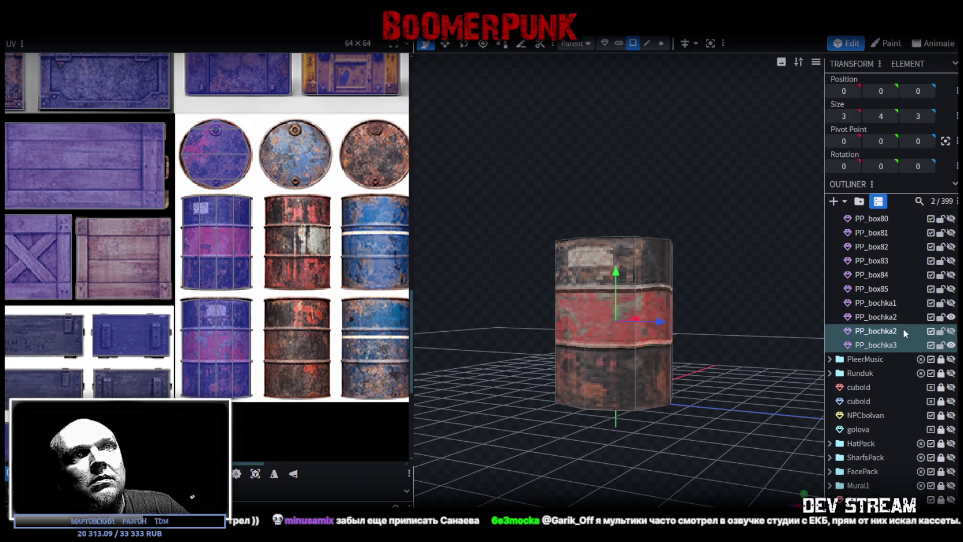
click(895, 330)
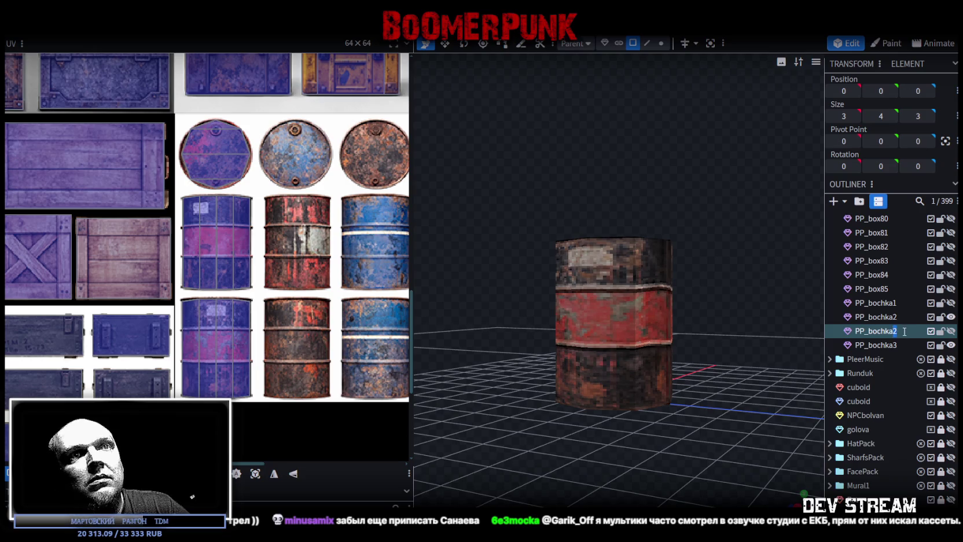
text(3)
click(893, 344)
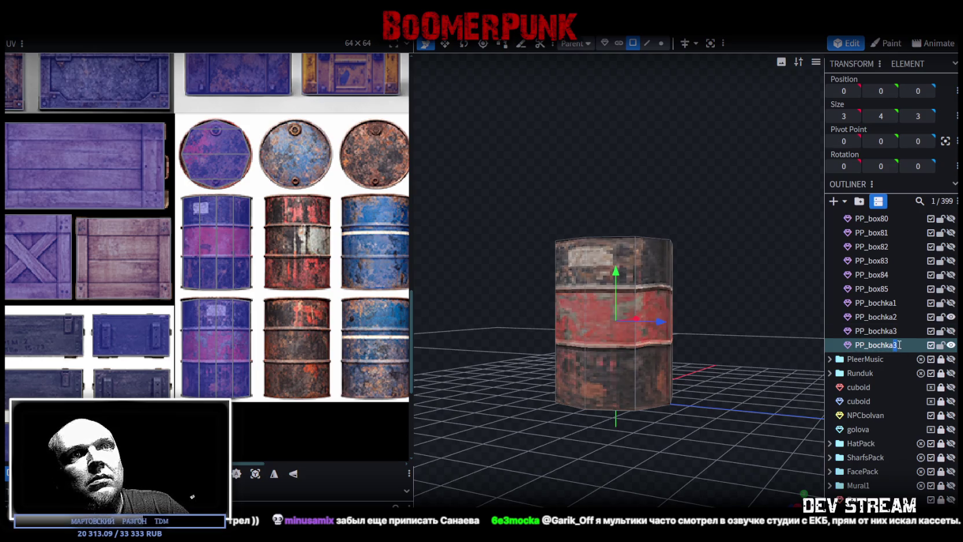
ctrl+click(884, 333)
ctrl+click(882, 341)
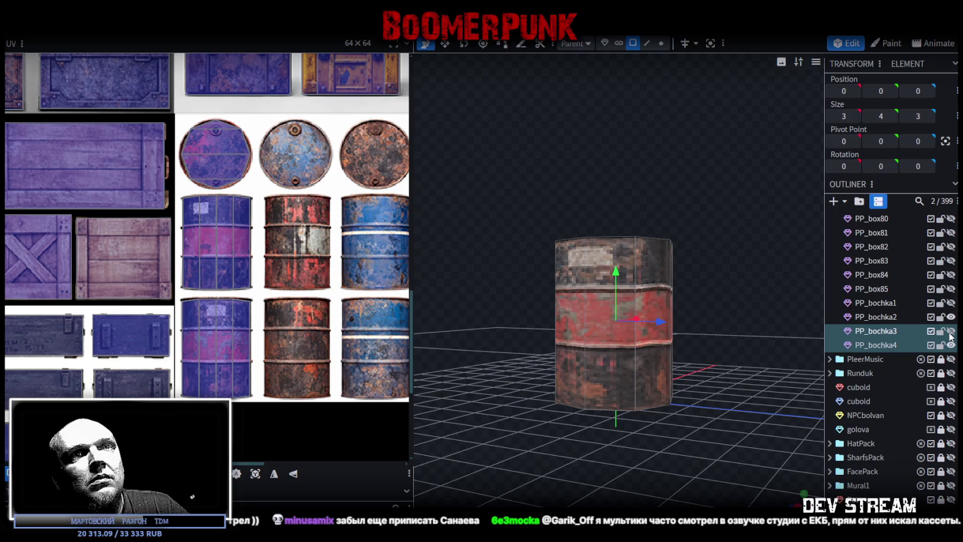
click(951, 331)
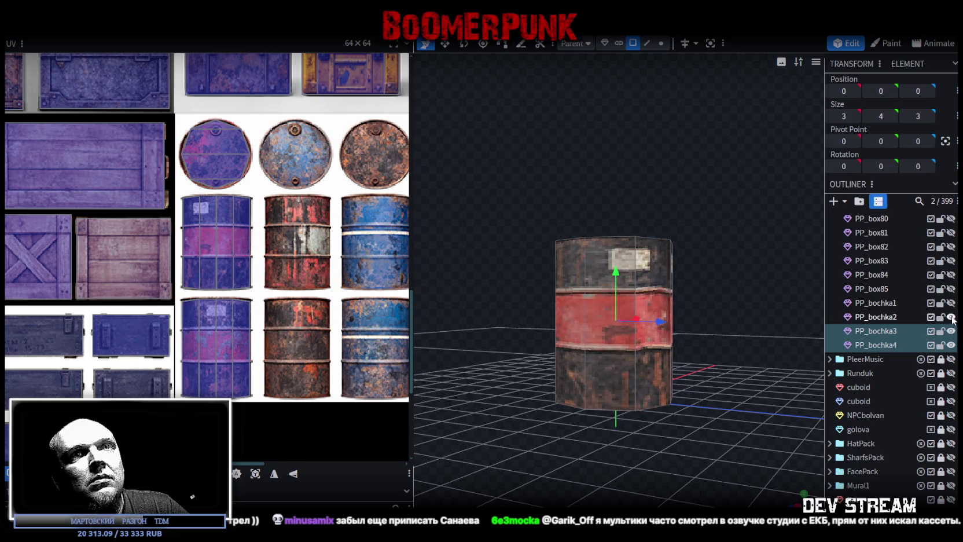
ctrl+click(876, 343)
middle_drag(273, 156, 255, 158)
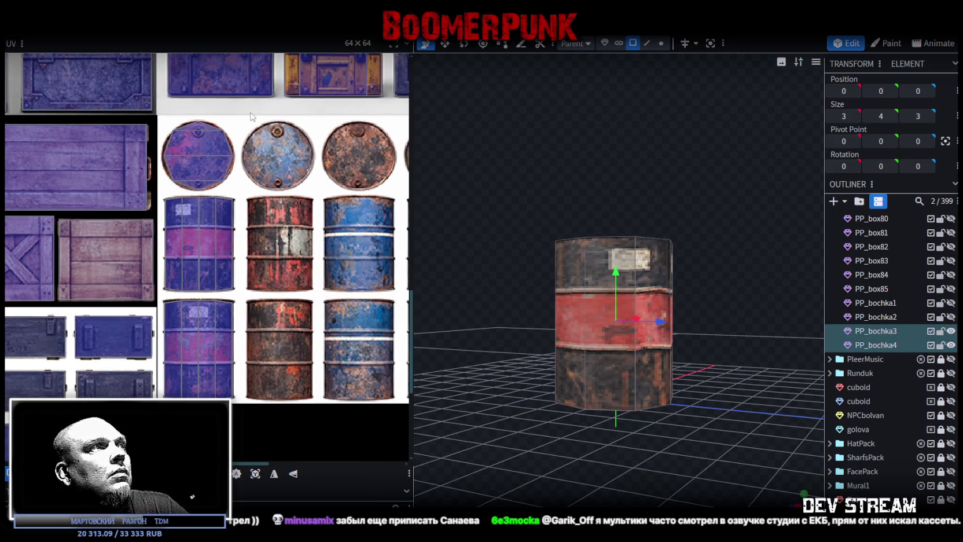
drag(250, 114, 157, 428)
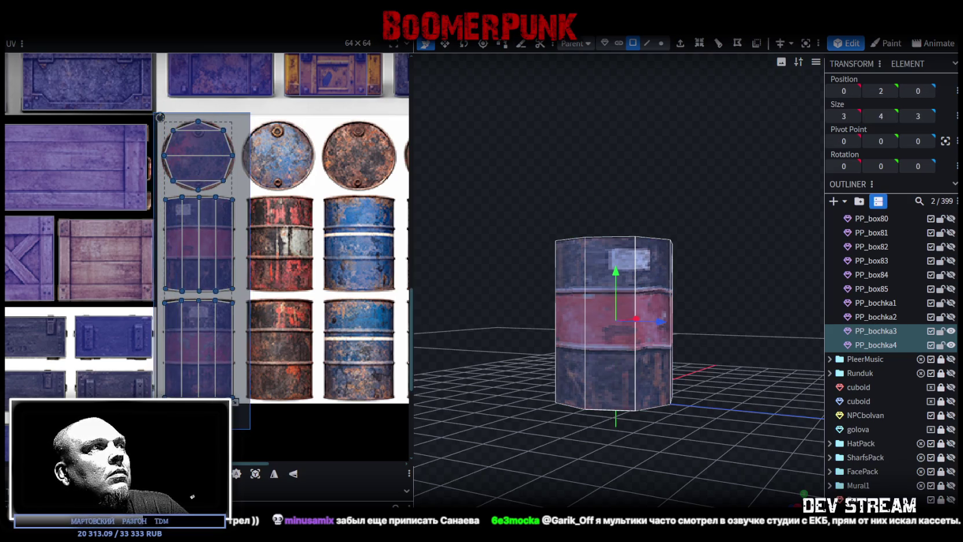
Move the selected barrel UVs across onto the purplish-pink barrel texture
drag(157, 428, 162, 429)
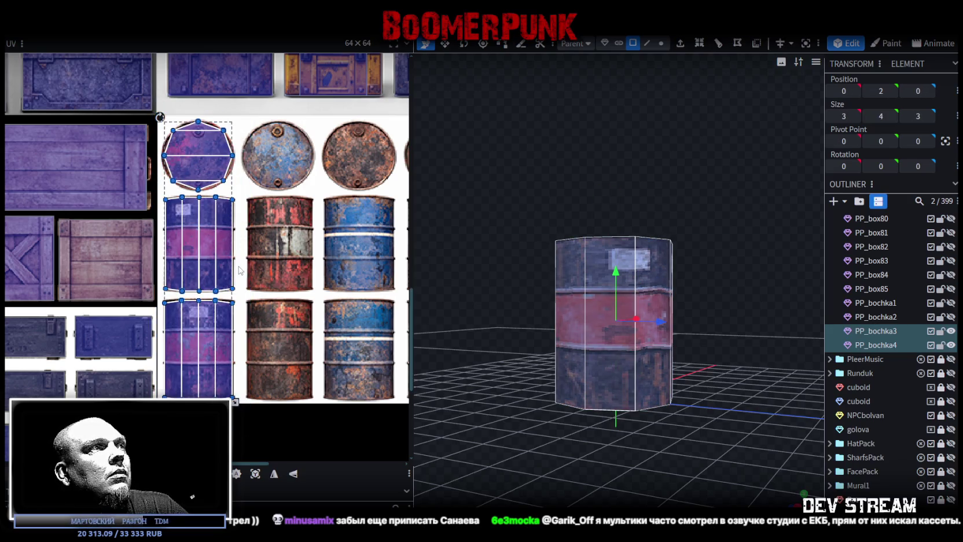
drag(199, 243, 280, 243)
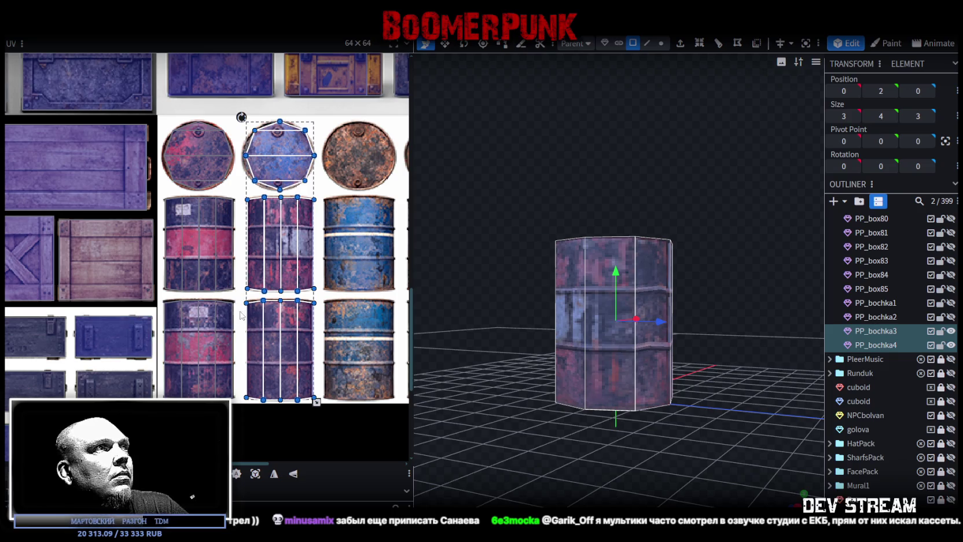
scroll(244, 316, up, 1)
scroll(249, 307, up, 1)
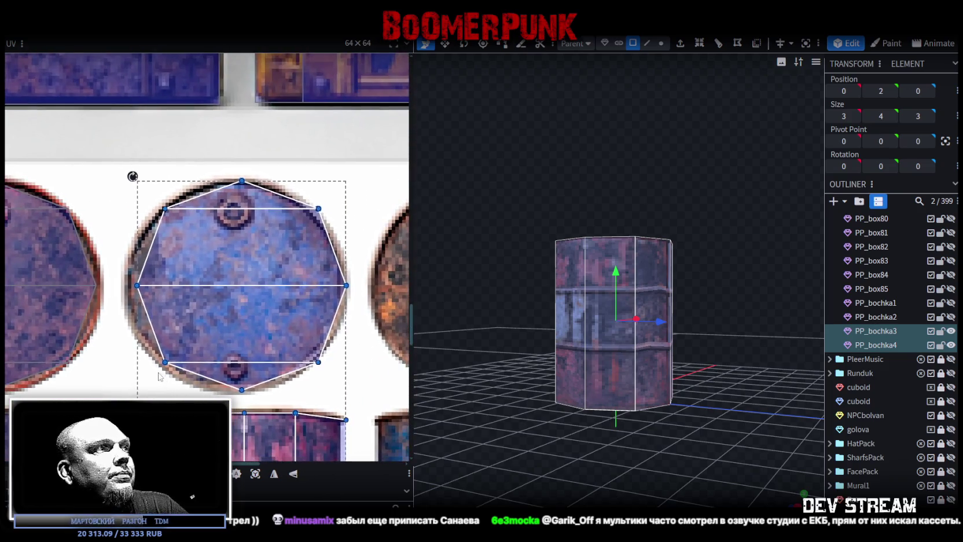
Fit the circular lid UV outline onto the lid disc
click(233, 280)
drag(274, 236, 265, 240)
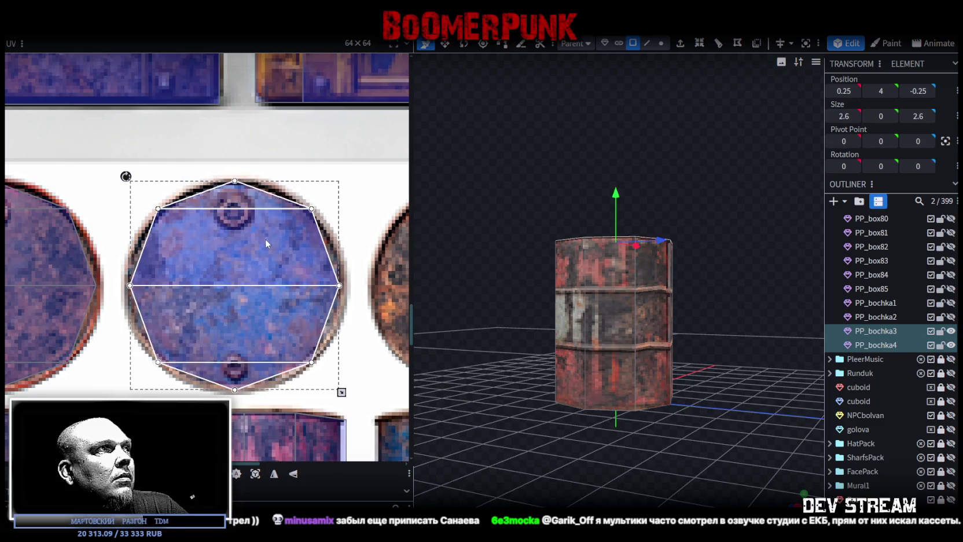
drag(263, 239, 281, 241)
click(277, 241)
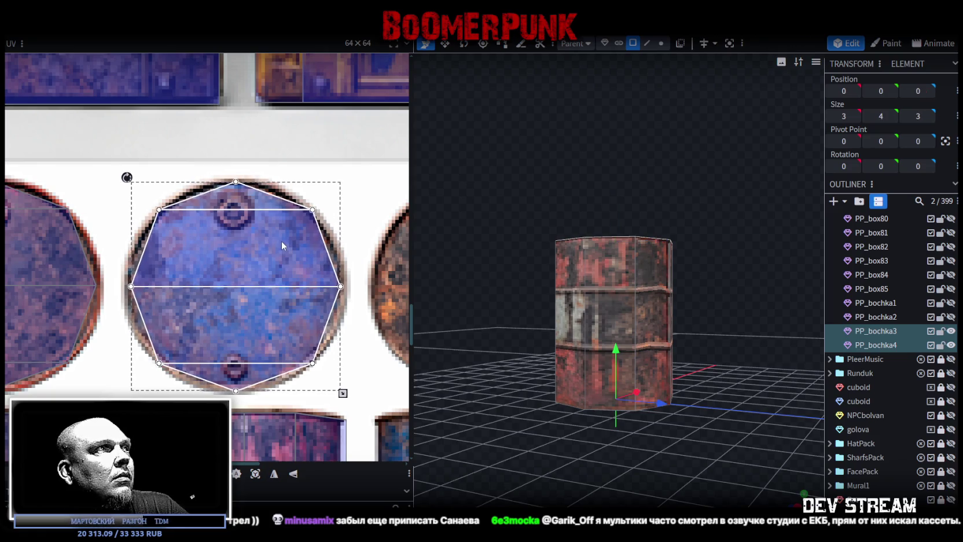
Box-select the side UV faces, then select PP_bochka3 alone
scroll(259, 288, down, 5)
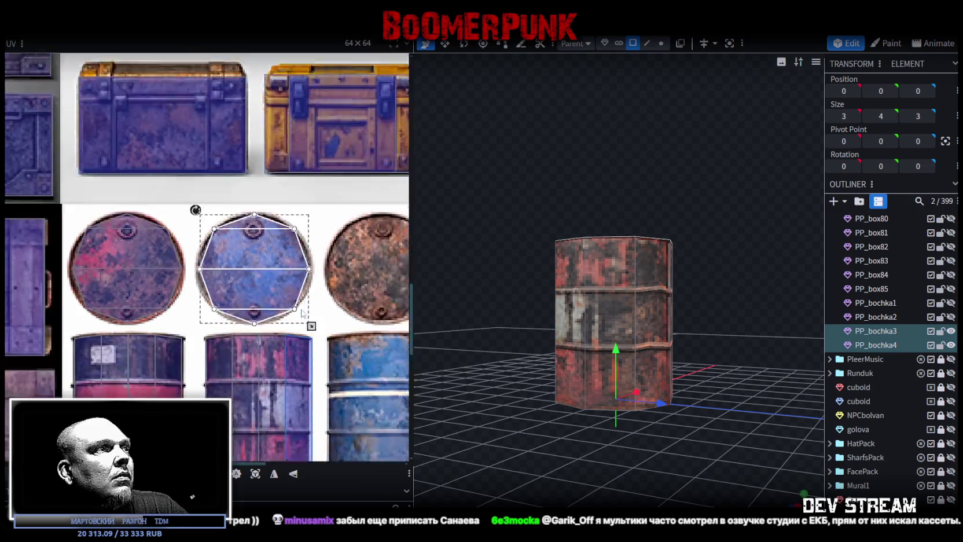
scroll(154, 196, up, 5)
drag(160, 192, 368, 423)
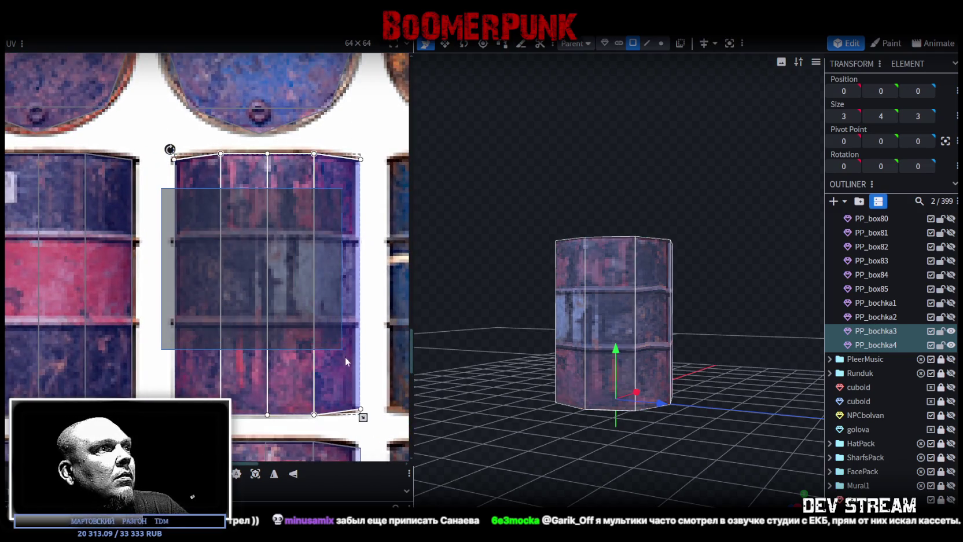
scroll(236, 315, up, 1)
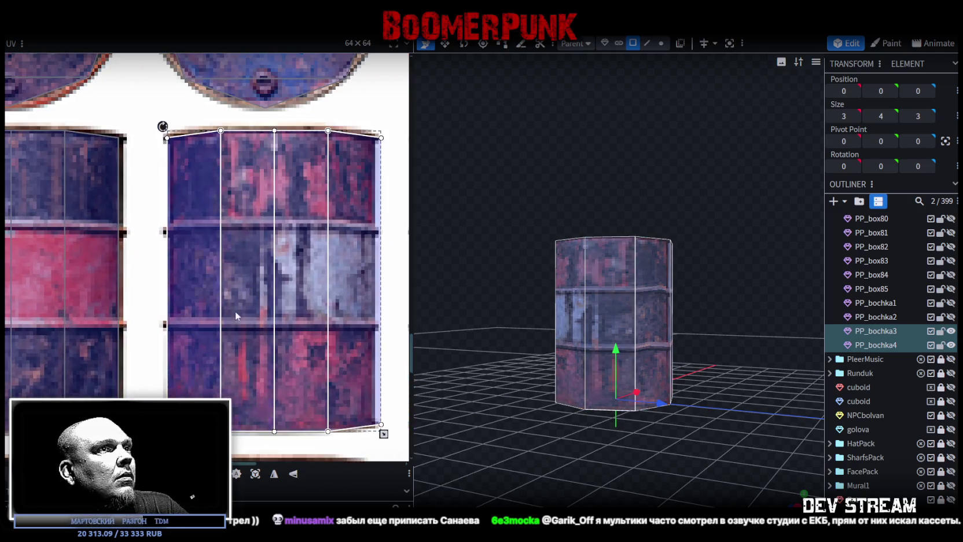
click(883, 331)
Narrow PP_bochka3's side UV horizontally to fit its barrel-side texture width
scroll(263, 347, down, 1)
scroll(263, 346, down, 3)
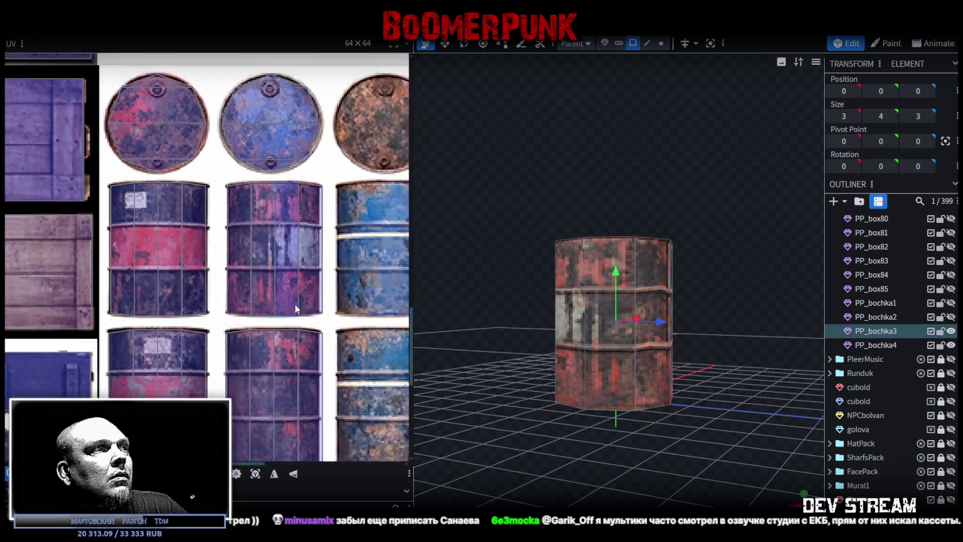
click(562, 320)
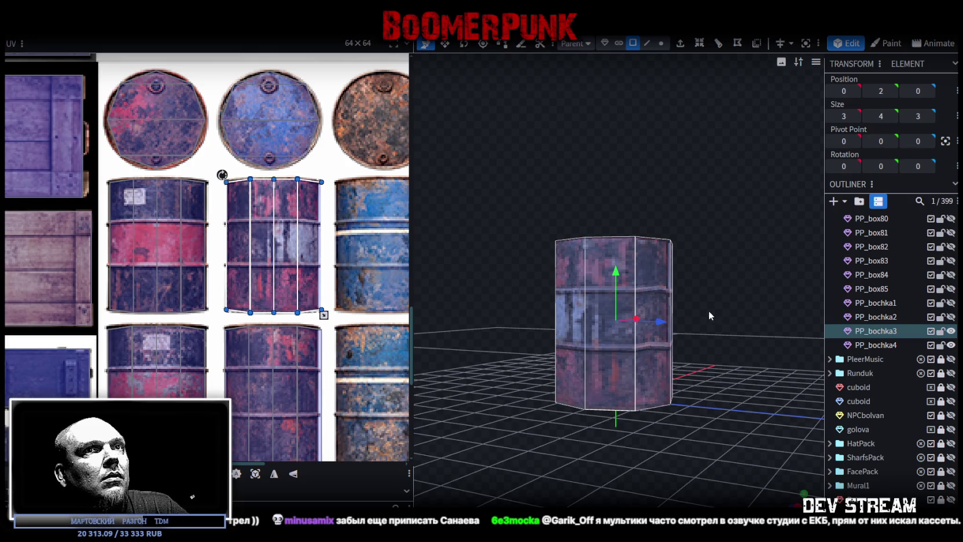
scroll(289, 235, up, 2)
scroll(231, 233, up, 2)
scroll(243, 229, up, 2)
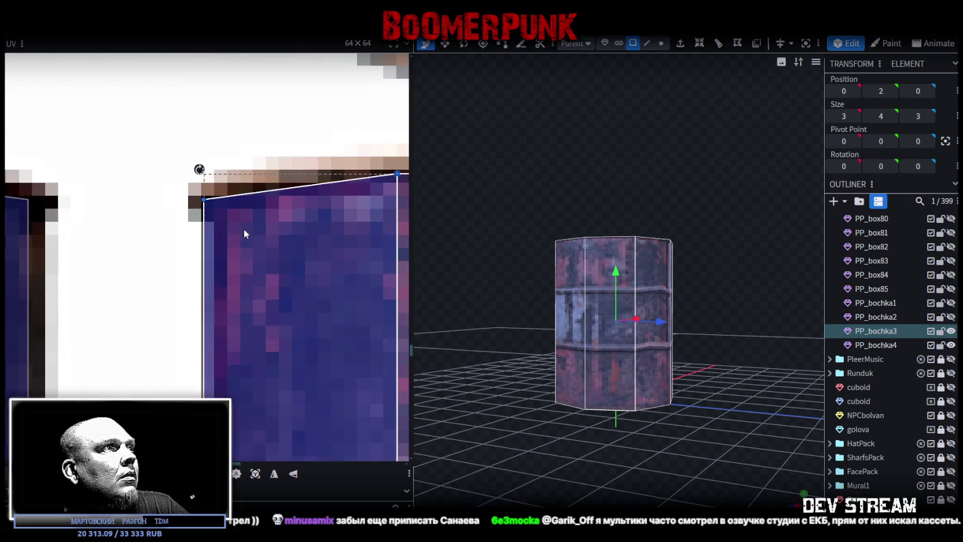
scroll(248, 234, down, 1)
scroll(255, 243, down, 1)
scroll(266, 255, down, 2)
scroll(328, 334, up, 2)
scroll(328, 334, up, 1)
drag(369, 341, 348, 341)
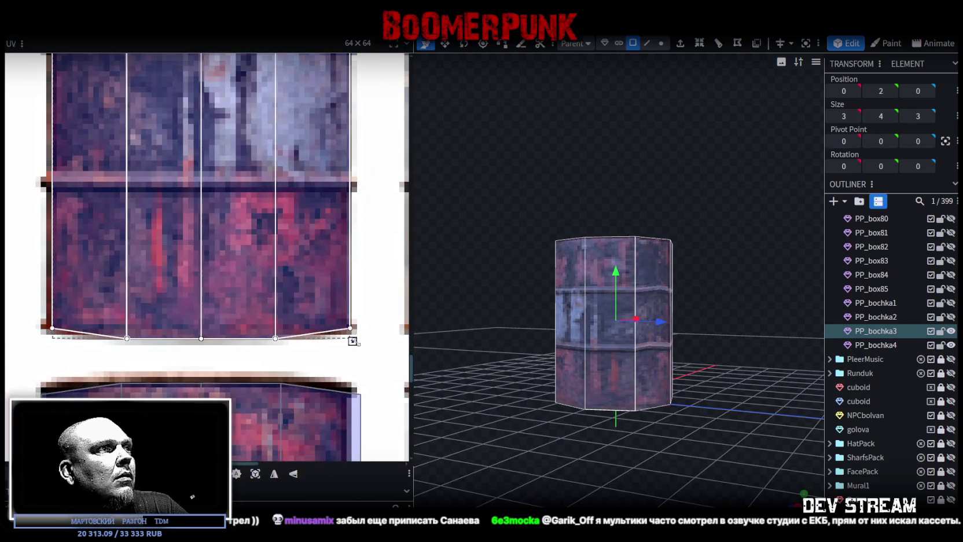
scroll(283, 223, up, 1)
scroll(262, 392, down, 2)
scroll(151, 259, up, 2)
scroll(194, 304, down, 3)
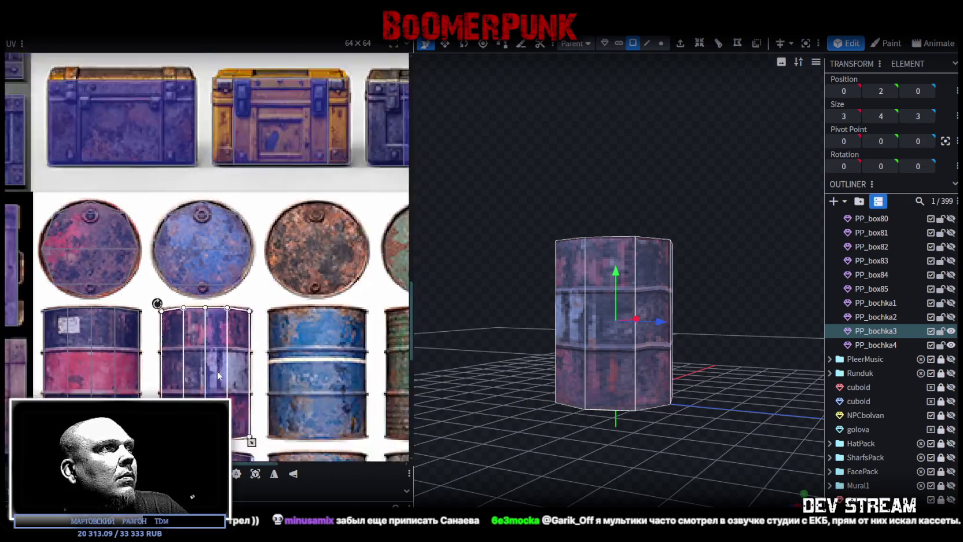
scroll(217, 371, up, 1)
Narrow PP_bochka4's side UV horizontally the same way, then view its top from above
click(874, 346)
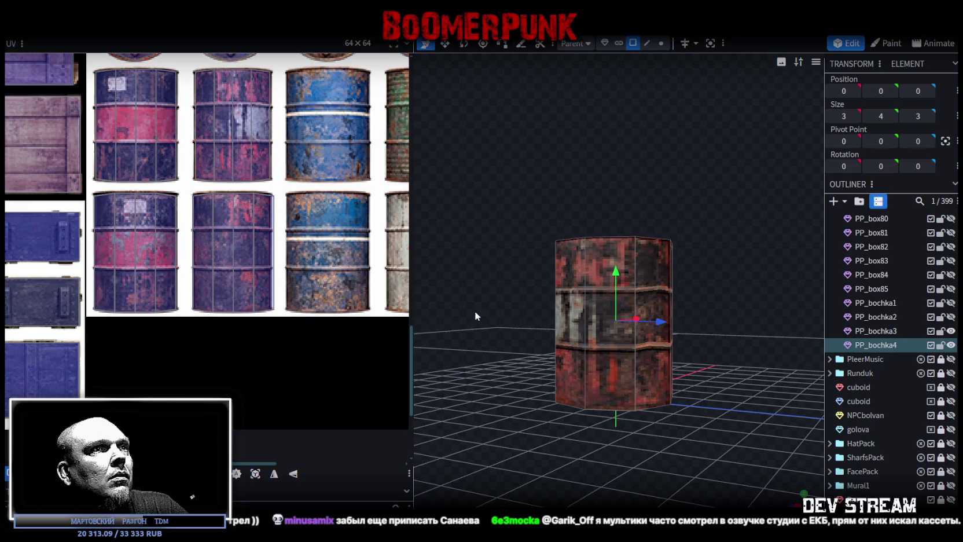
scroll(275, 254, up, 3)
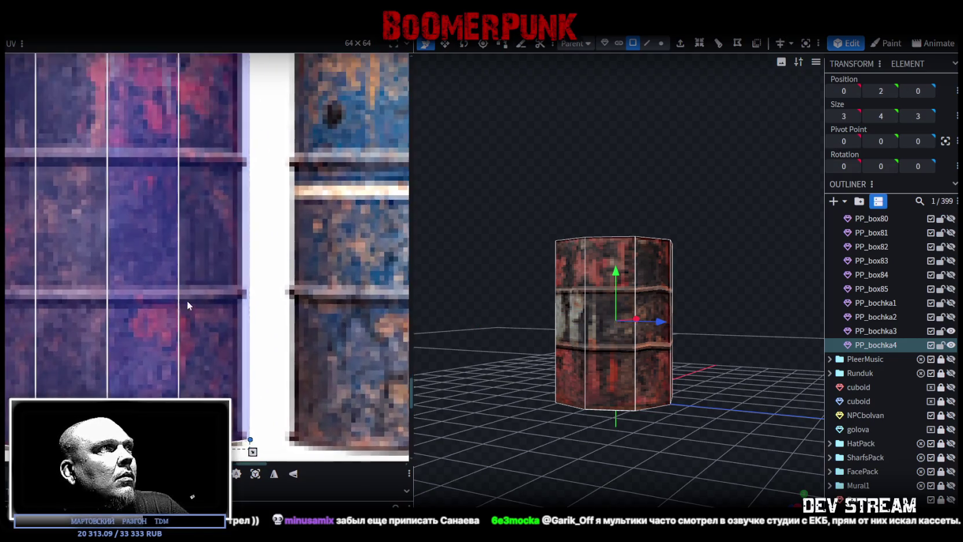
scroll(190, 308, up, 2)
scroll(356, 298, up, 2)
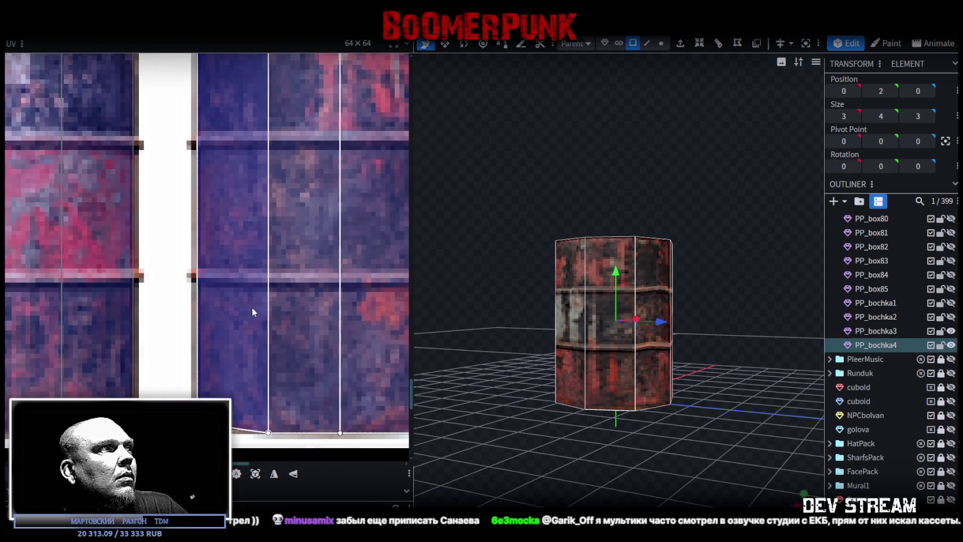
mouse_move(258, 212)
middle_down()
mouse_move(234, 405)
mouse_move(239, 336)
middle_up()
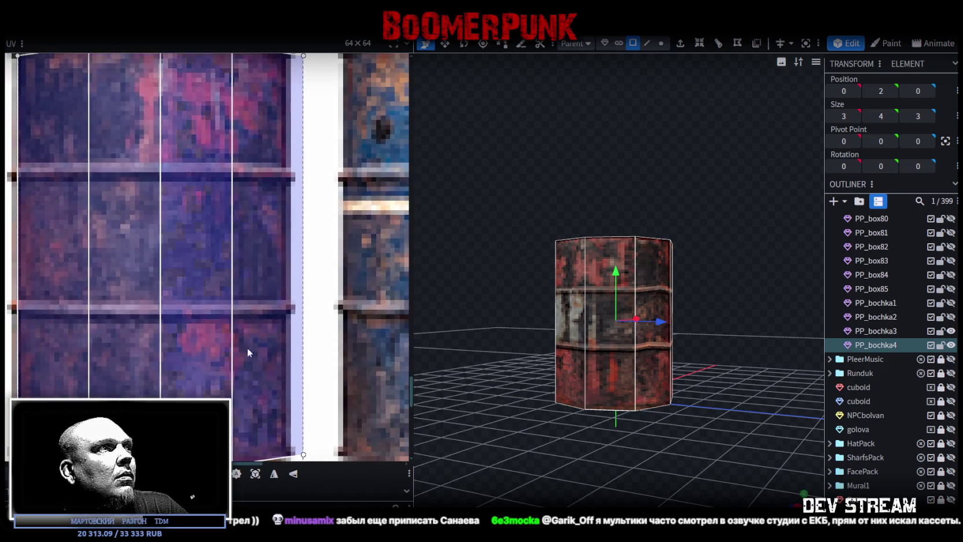
scroll(323, 370, up, 2)
drag(320, 368, 287, 369)
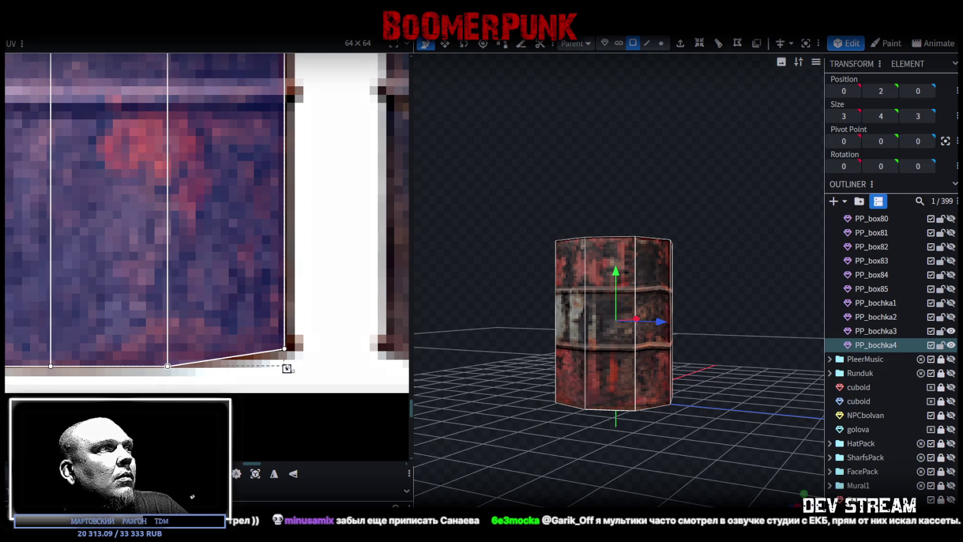
scroll(287, 369, down, 2)
middle_drag(293, 338, 276, 429)
scroll(290, 262, down, 1)
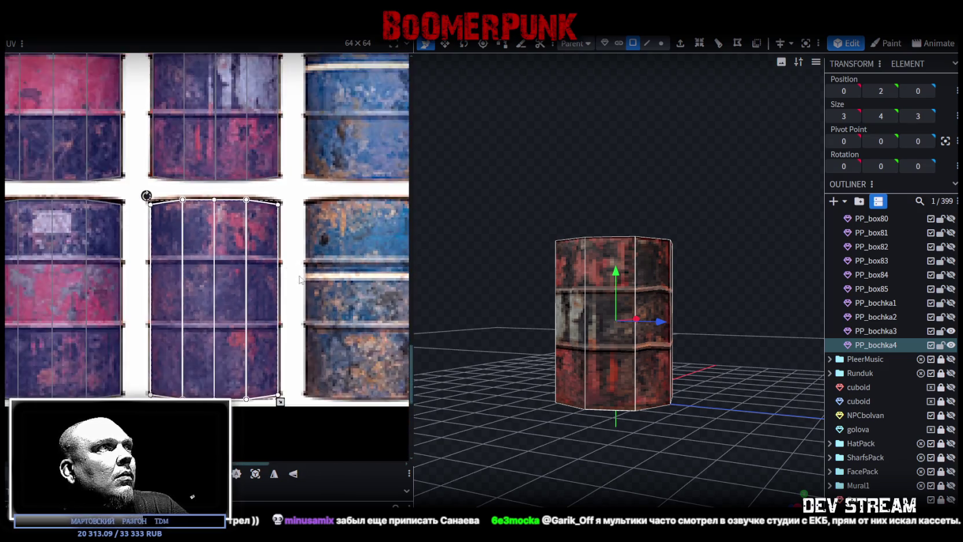
scroll(297, 277, down, 1)
scroll(296, 297, down, 1)
scroll(283, 330, down, 1)
scroll(283, 332, down, 1)
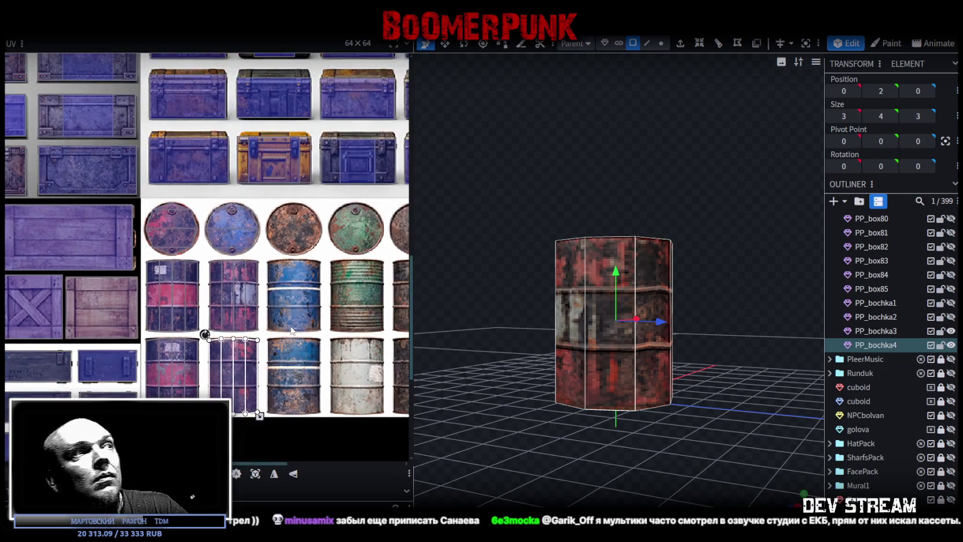
scroll(255, 322, right, 1)
scroll(255, 322, down, 1)
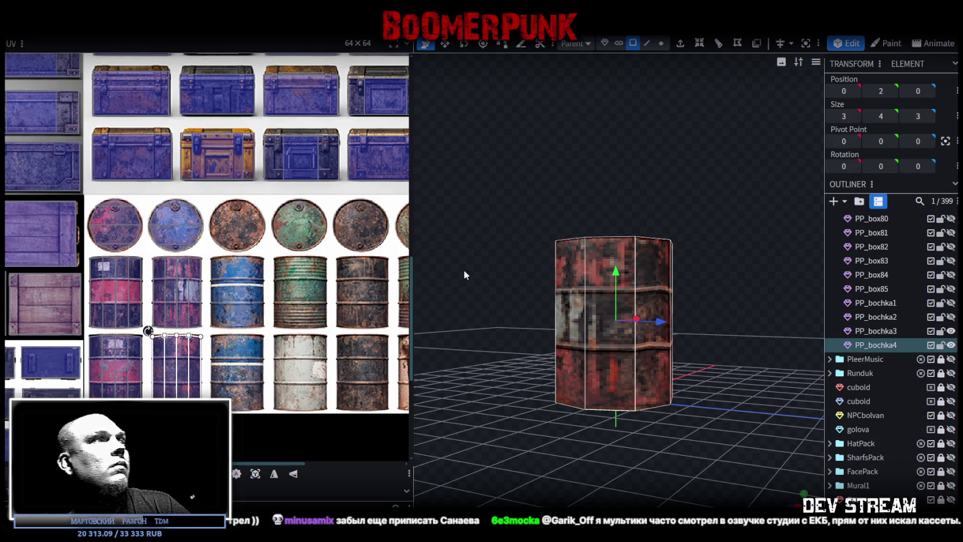
drag(464, 273, 470, 260)
scroll(177, 220, up, 2)
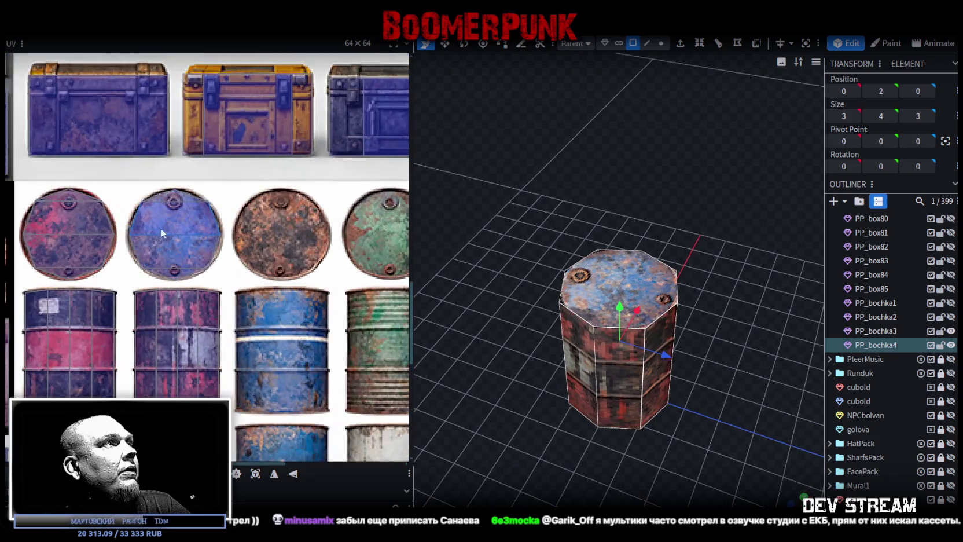
scroll(161, 228, up, 2)
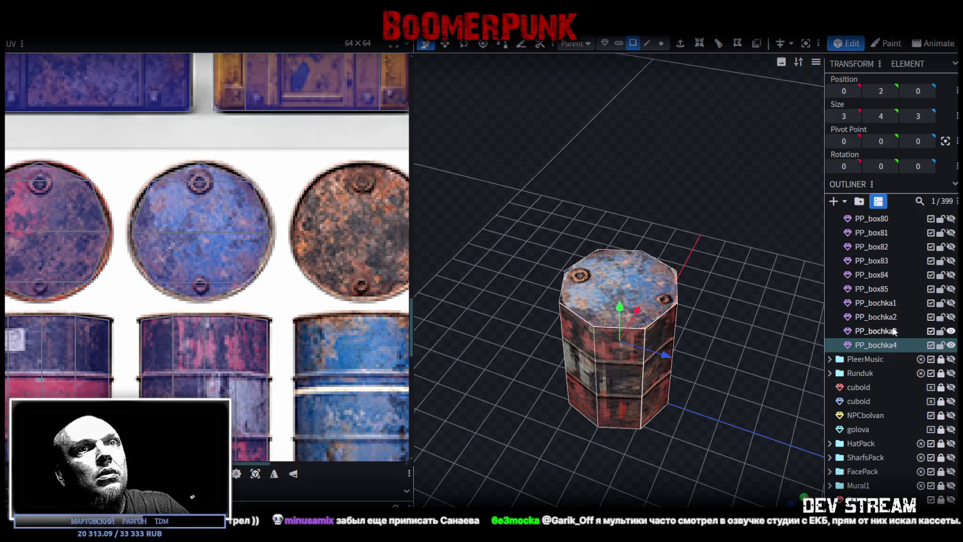
With PP_bochka3 and PP_bochka4 selected, rotate their octagonal lid UV right a quarter turn
ctrl+click(861, 329)
drag(131, 156, 272, 294)
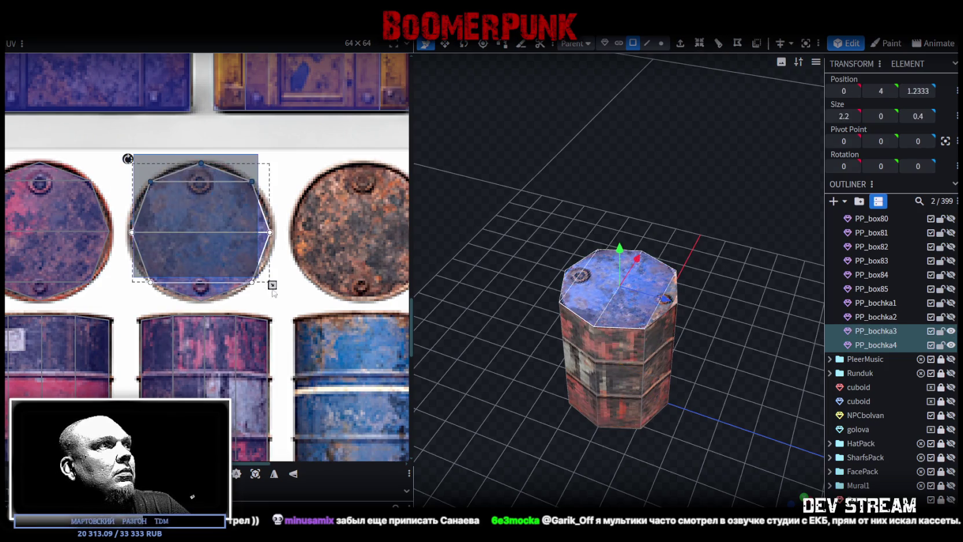
scroll(273, 295, down, 2)
mouse_move(272, 295)
middle_down()
mouse_move(67, 250)
mouse_move(234, 250)
middle_up()
scroll(66, 251, down, 2)
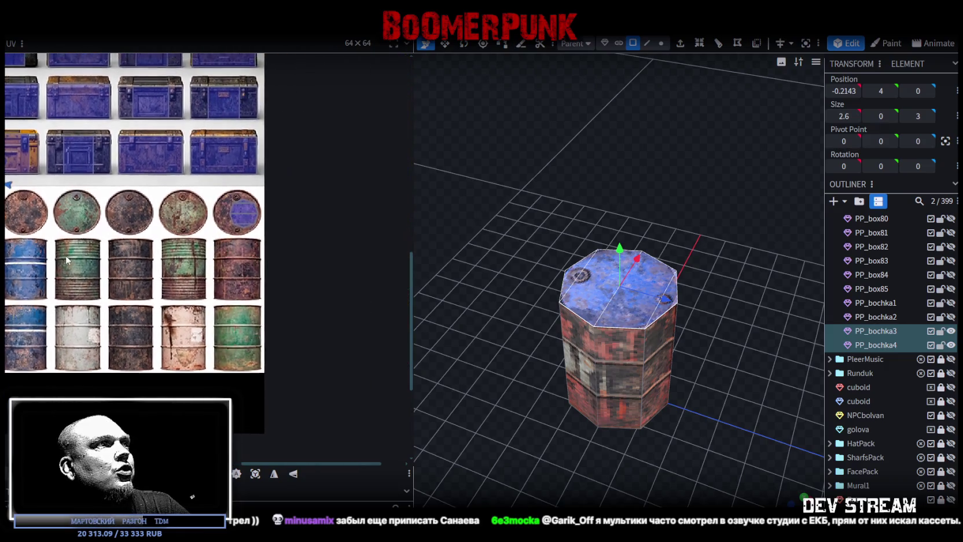
scroll(213, 317, up, 2)
scroll(213, 317, up, 1)
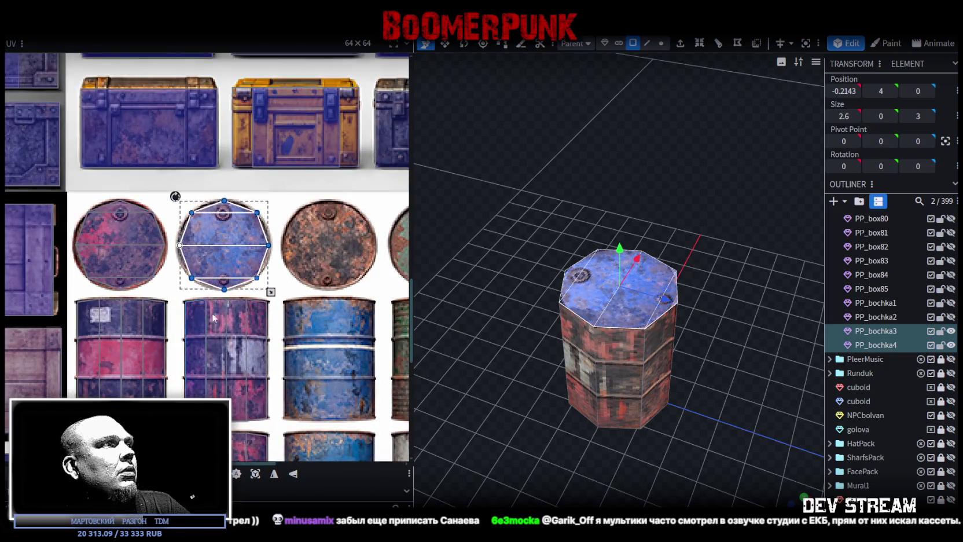
right_click(224, 255)
click(260, 435)
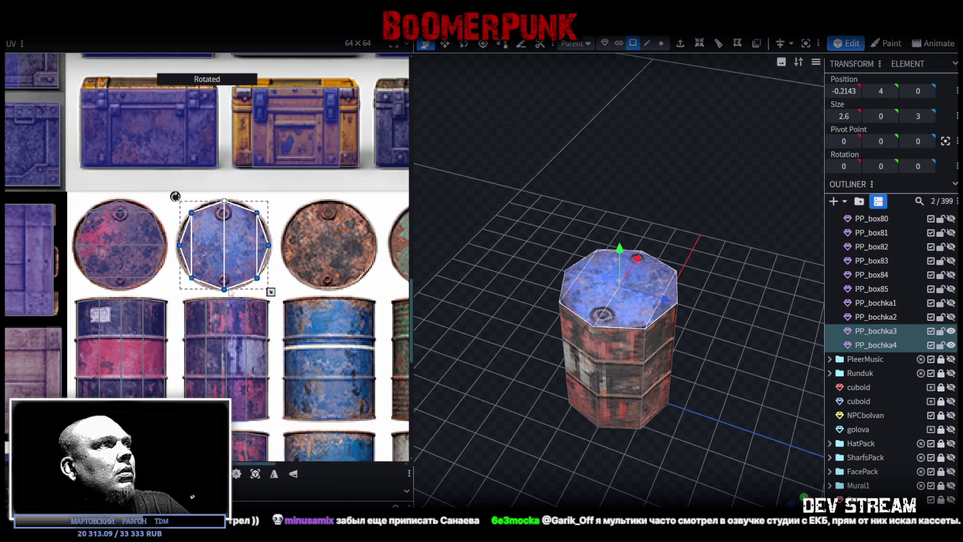
Move the lid UV onto the left pinkish-blue round lid and align it with the circle
drag(220, 238, 119, 238)
scroll(94, 220, up, 1)
scroll(94, 220, up, 3)
drag(188, 278, 139, 316)
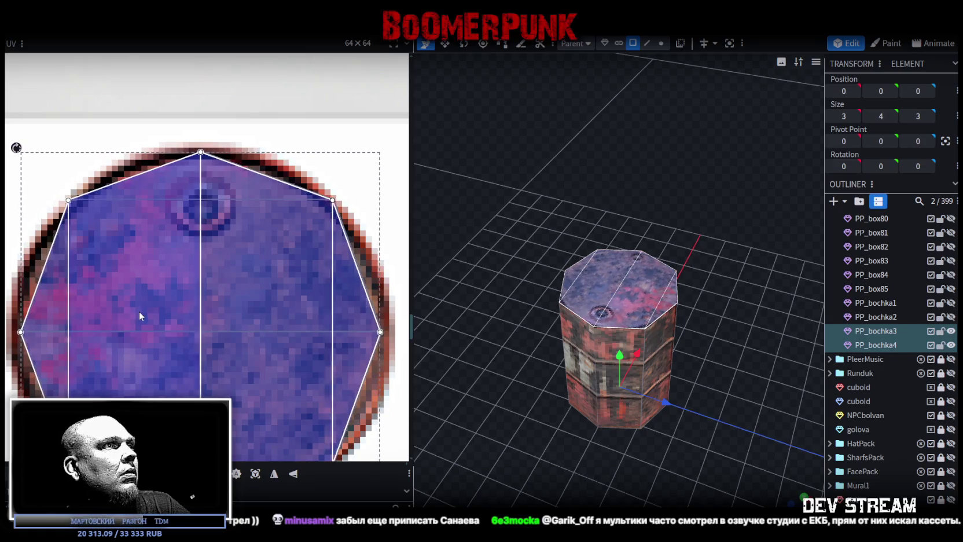
scroll(139, 313, down, 3)
scroll(135, 284, up, 1)
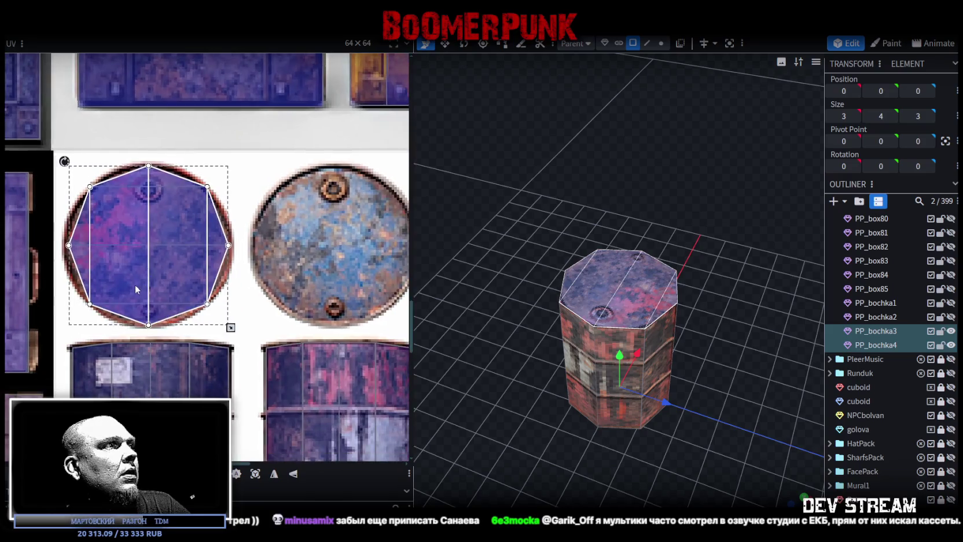
scroll(135, 289, up, 3)
scroll(136, 289, down, 3)
scroll(301, 363, down, 2)
scroll(260, 303, down, 1)
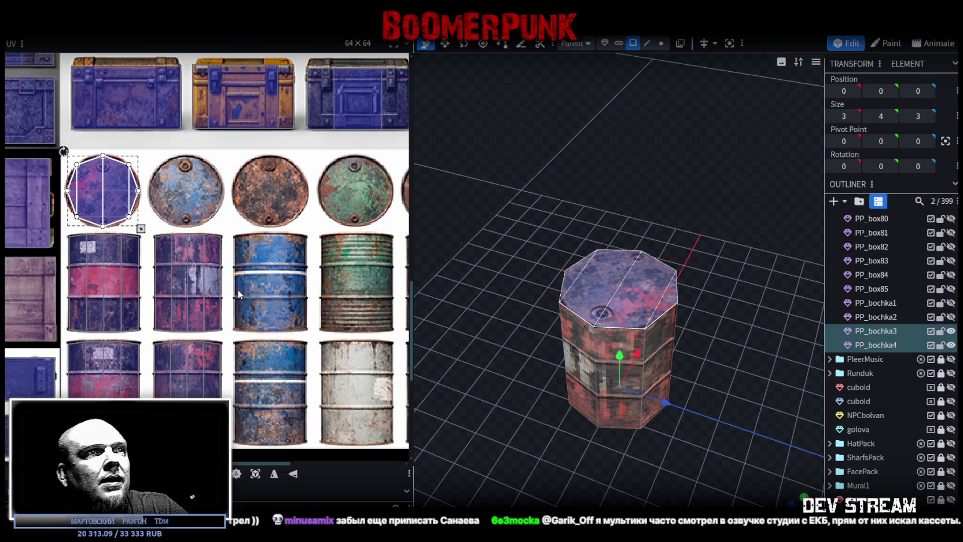
drag(555, 425, 593, 391)
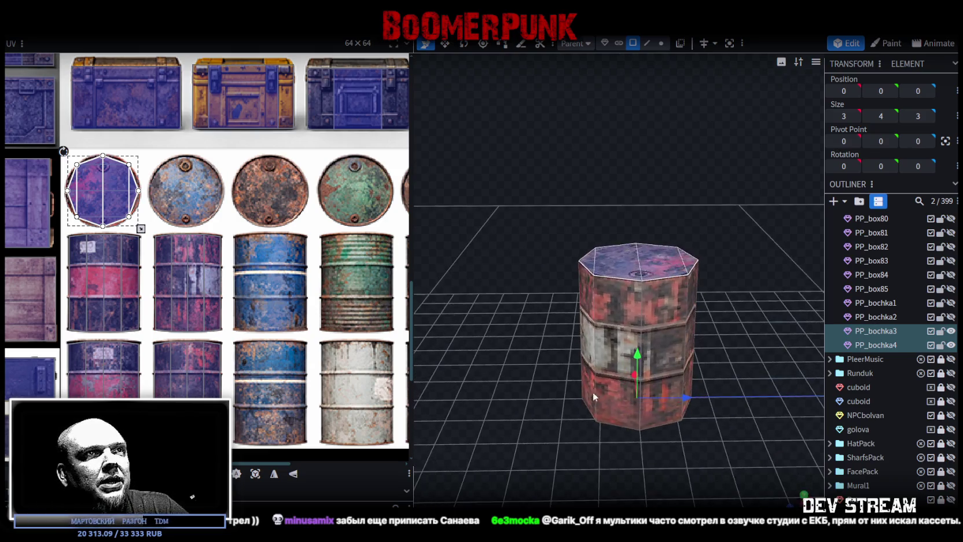
Duplicate PP_bochka3 and PP_bochka4 with Ctrl+D to make two new barrel copies
drag(638, 290, 705, 281)
click(876, 345)
ctrl+click(886, 331)
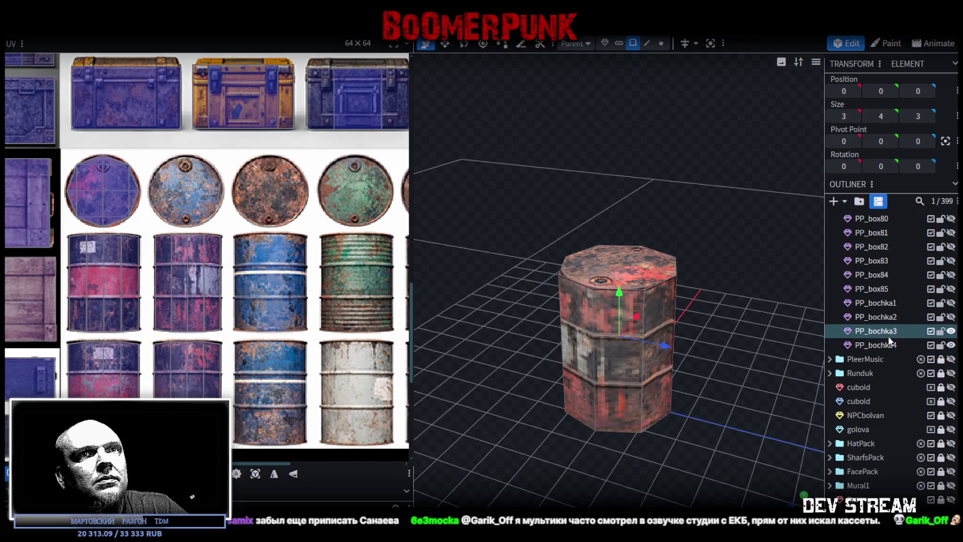
key(ctrl+d)
Rename the second duplicated barrel to PP_bochka6
double_click(892, 359)
click(894, 359)
click(896, 372)
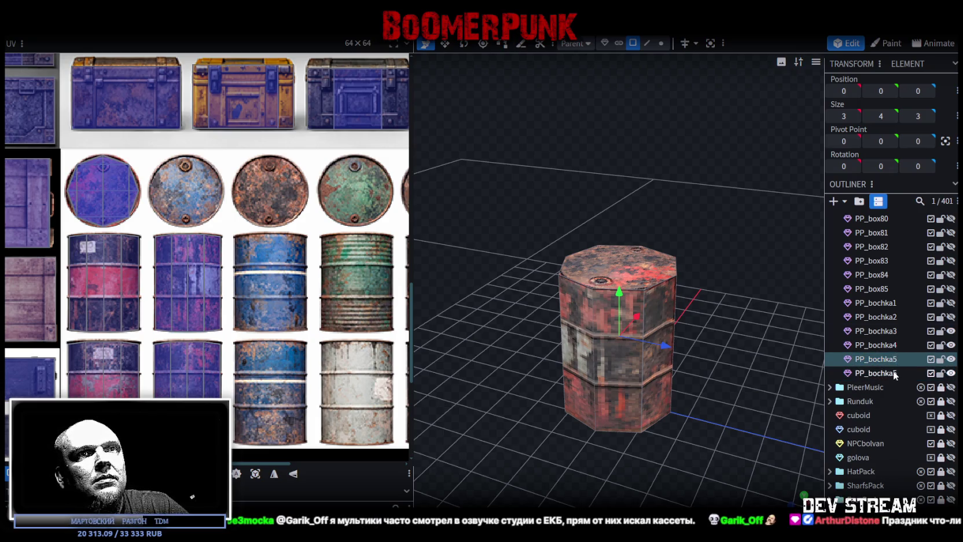
double_click(896, 373)
key(BackSpace)
text(6)
key(BackSpace)
text(6)
key(Return)
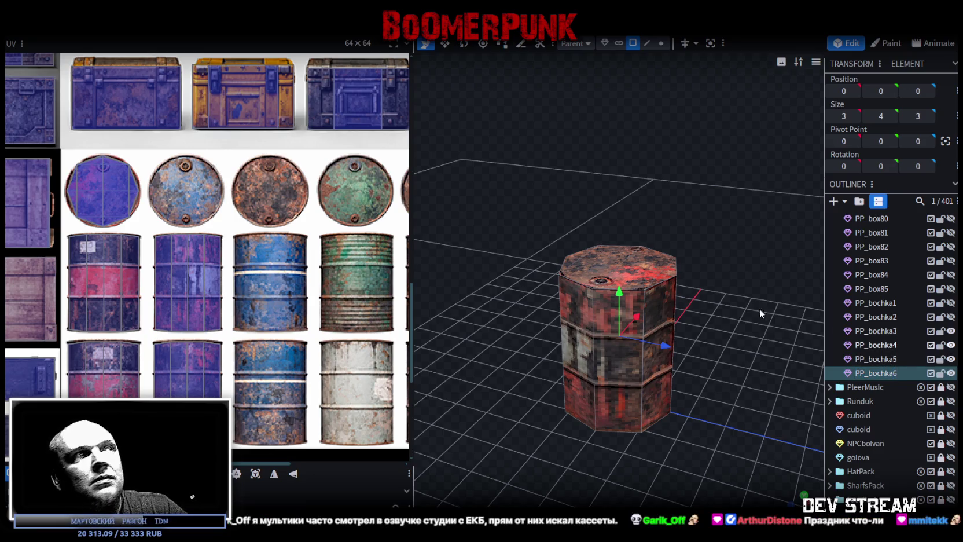
Select PP_bochka5 together with PP_bochka6 and pick their faces for UV editing
mouse_move(628, 230)
mouse_down()
mouse_move(618, 217)
mouse_move(666, 255)
mouse_up()
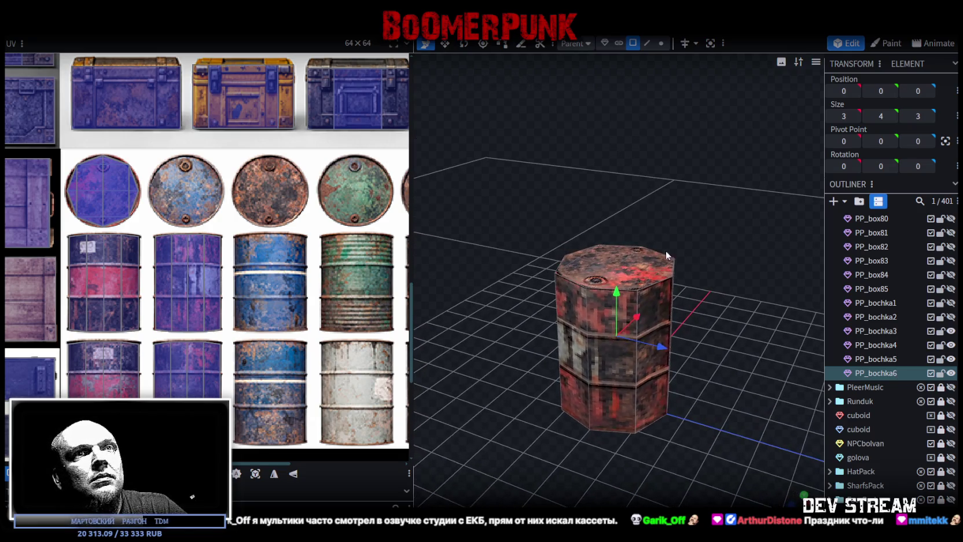
ctrl+click(875, 359)
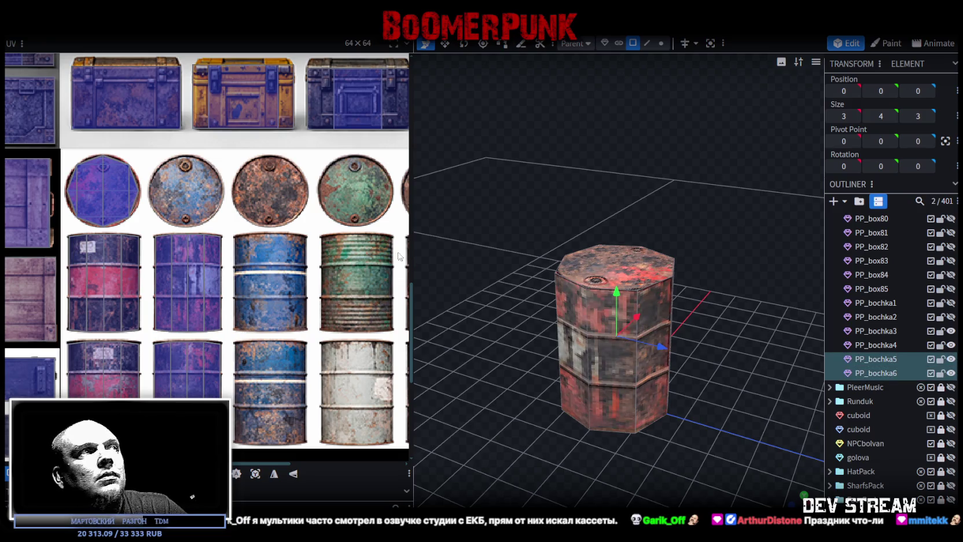
click(614, 335)
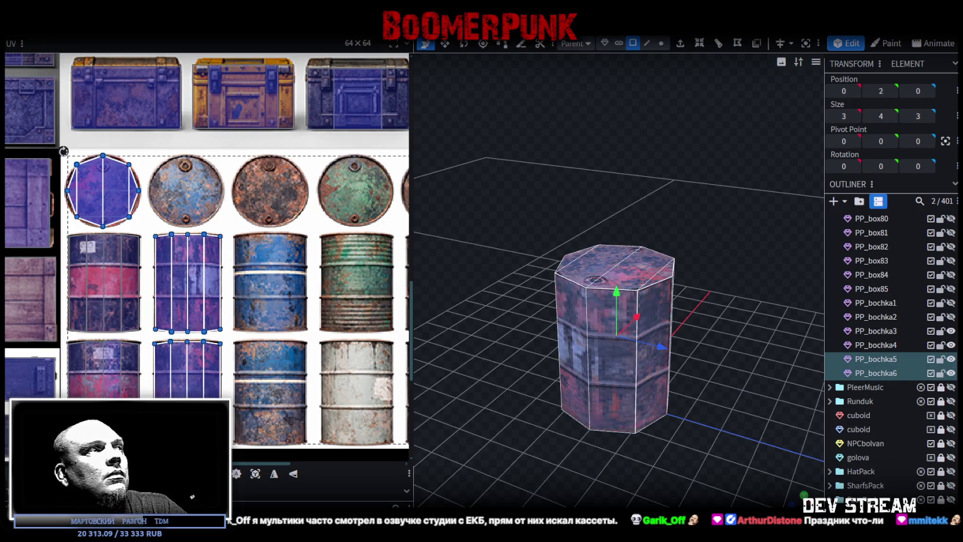
Move the selected barrels' UVs onto the blue barrel texture in the atlas
drag(63, 151, 145, 151)
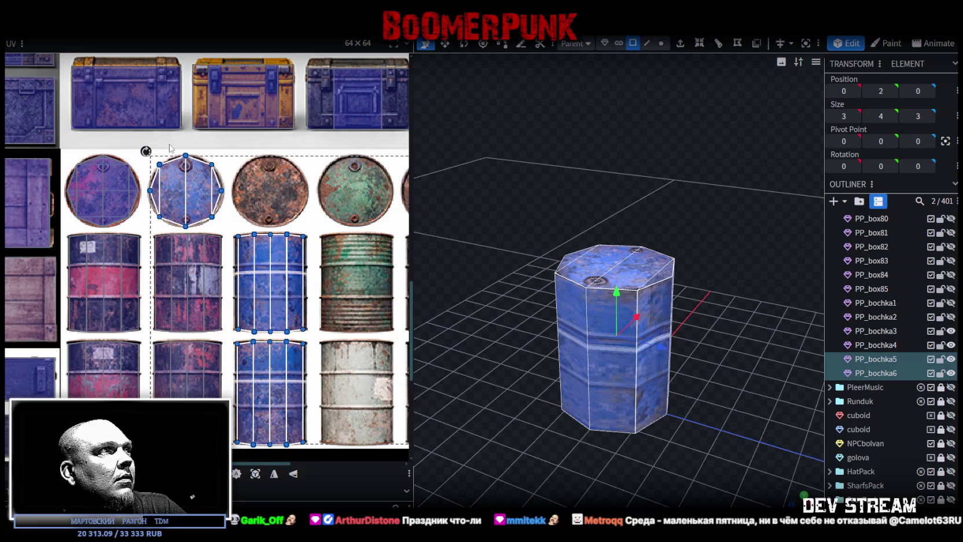
scroll(169, 145, up, 1)
scroll(187, 171, up, 1)
scroll(189, 179, up, 2)
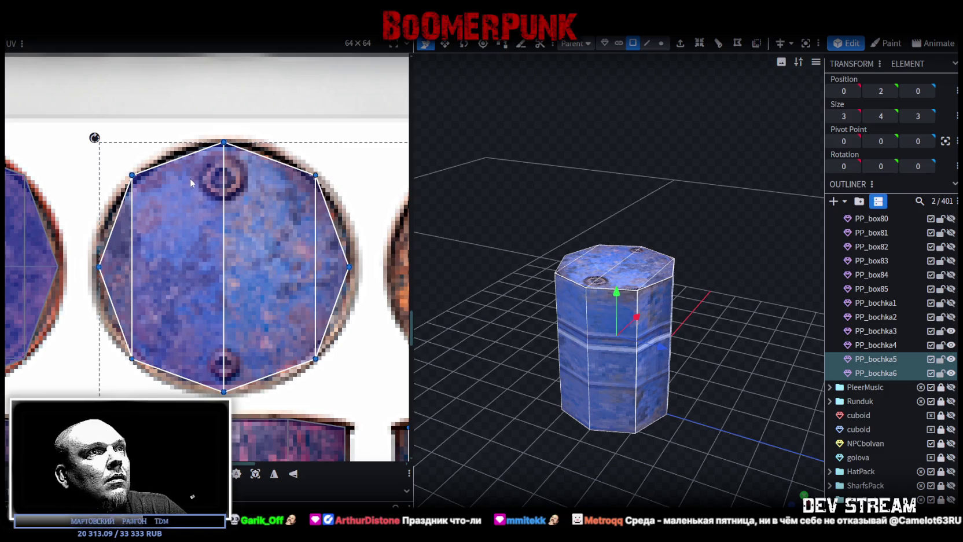
scroll(190, 178, down, 2)
scroll(245, 261, down, 1)
scroll(269, 233, down, 1)
scroll(269, 234, up, 1)
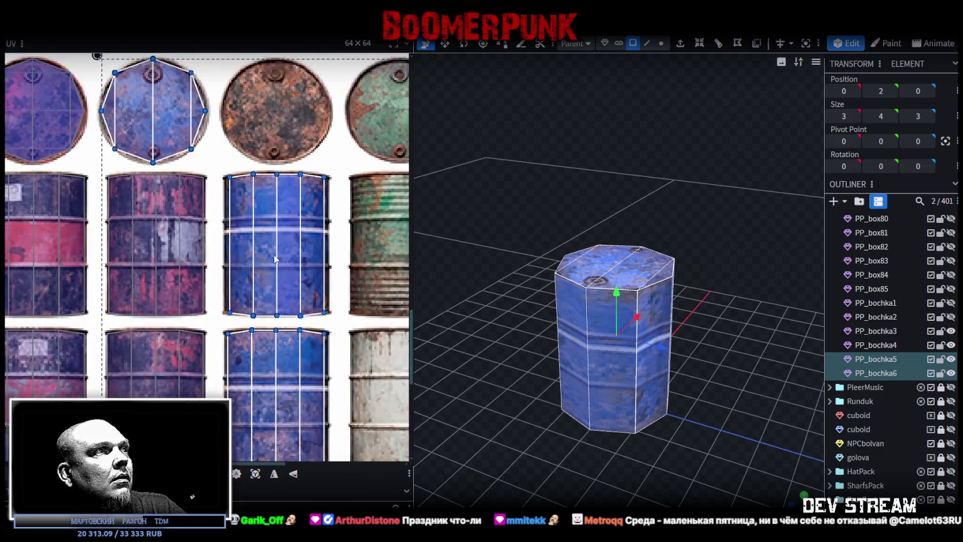
scroll(275, 258, up, 1)
Select PP_bochka5's side faces and widen their UV to the blue barrel texture's edge
click(876, 361)
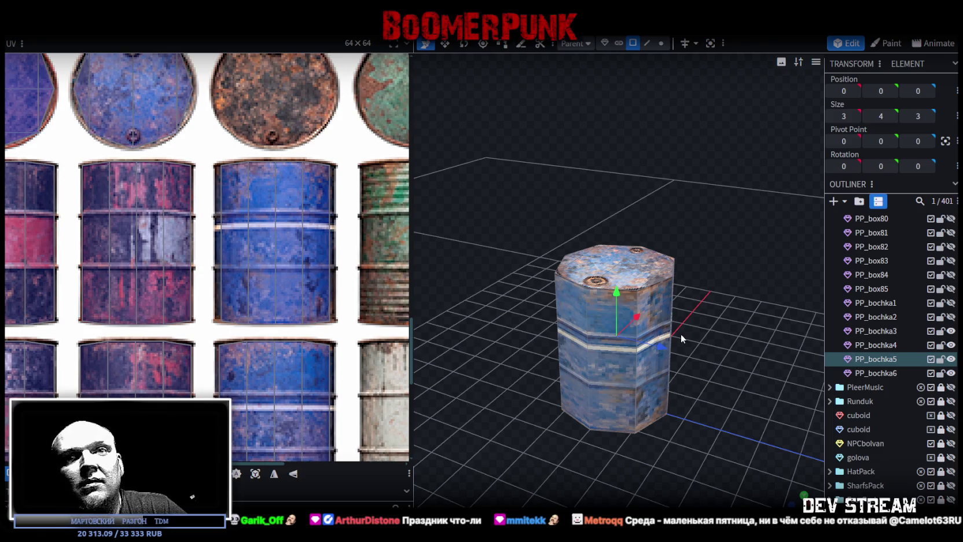
drag(688, 310, 714, 286)
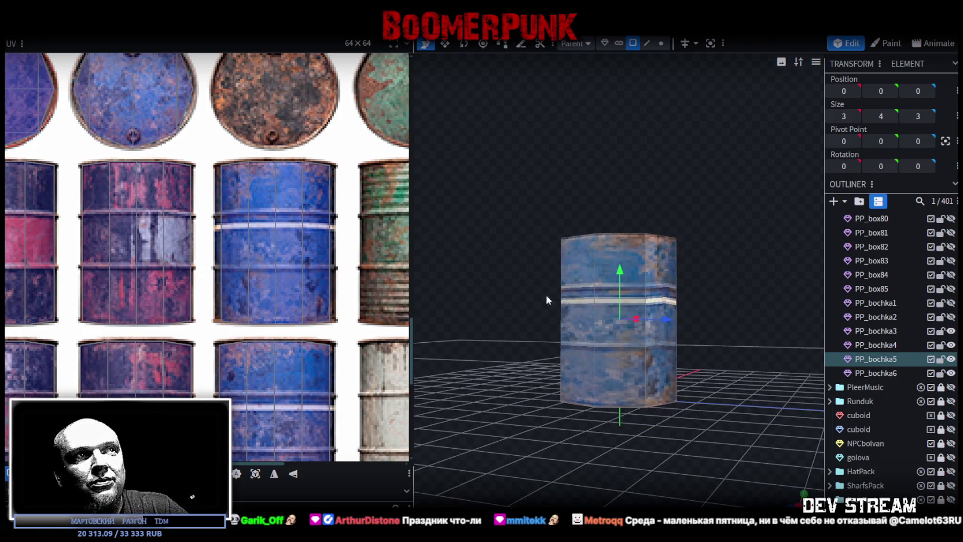
ctrl+drag(525, 292, 745, 307)
scroll(232, 203, up, 1)
scroll(231, 204, up, 1)
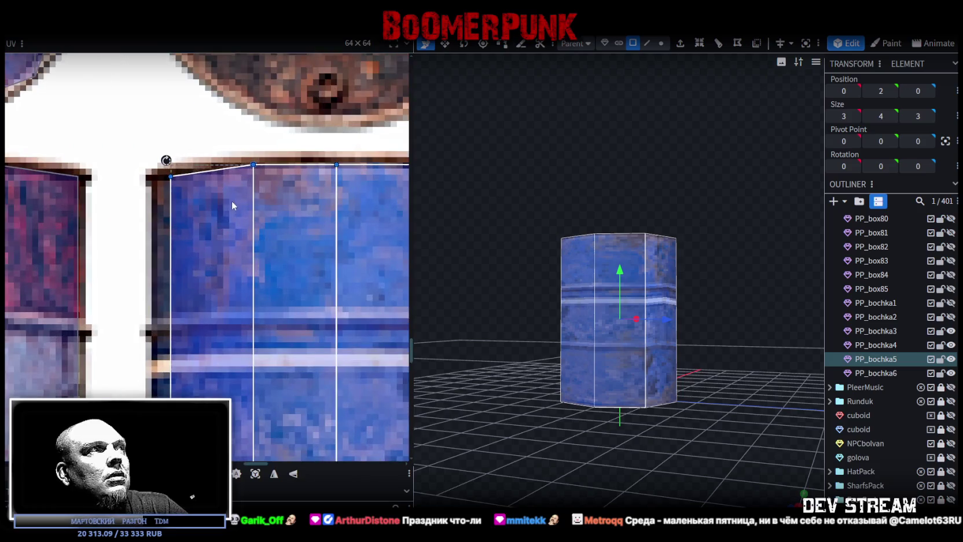
scroll(207, 233, down, 1)
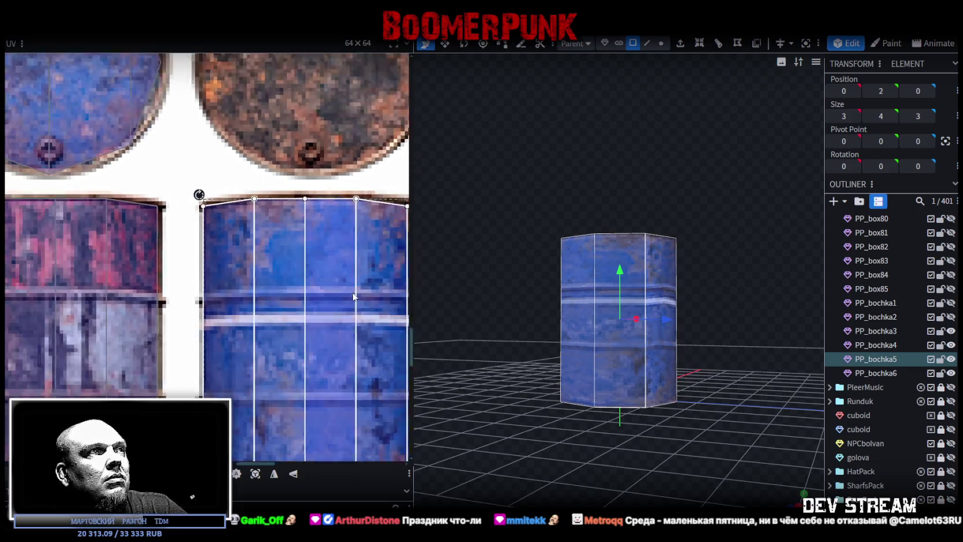
scroll(207, 233, down, 1)
scroll(323, 304, up, 2)
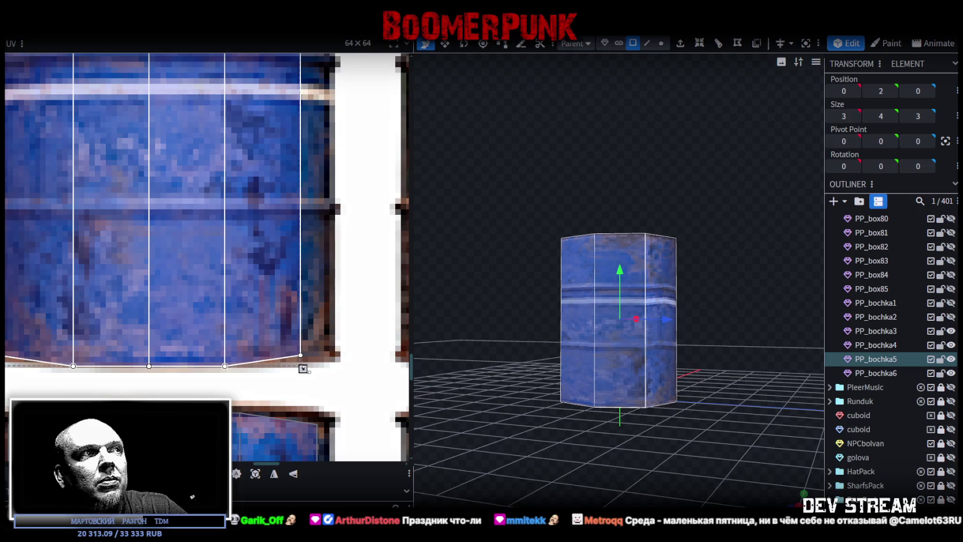
drag(303, 369, 330, 363)
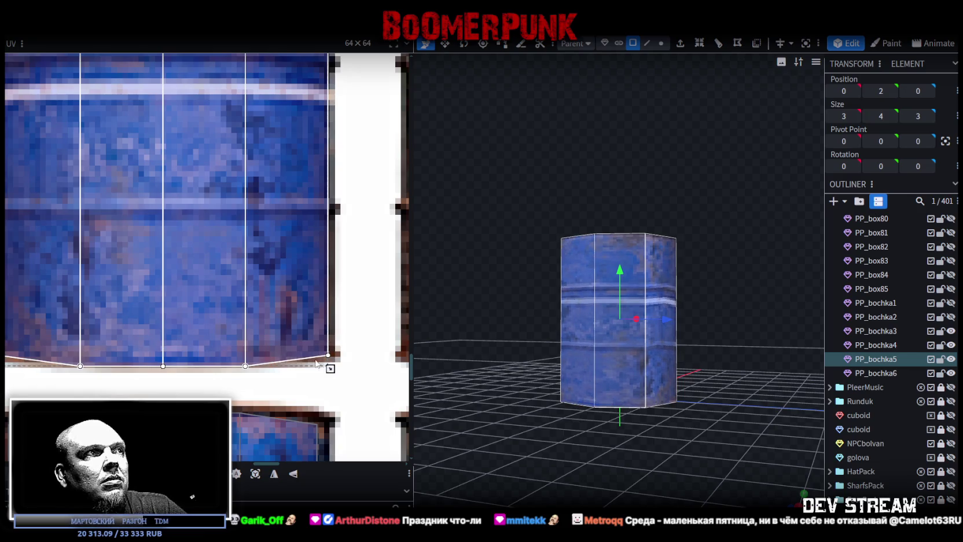
Move PP_bochka5's side UVs down onto the lower blue barrel
ctrl+scroll(330, 363, down, 2)
scroll(227, 241, up, 3)
ctrl+scroll(226, 241, up, 2)
ctrl+scroll(206, 275, up, 2)
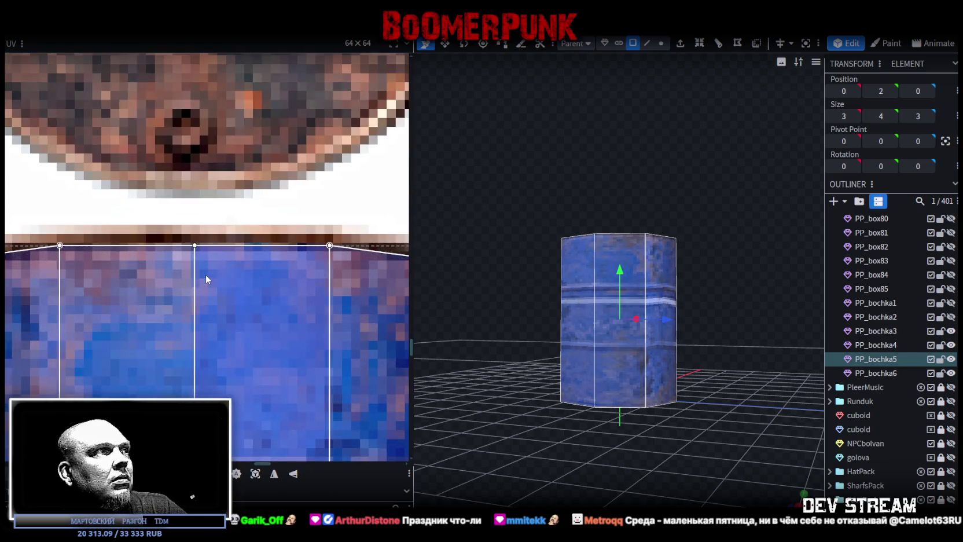
ctrl+scroll(206, 273, down, 3)
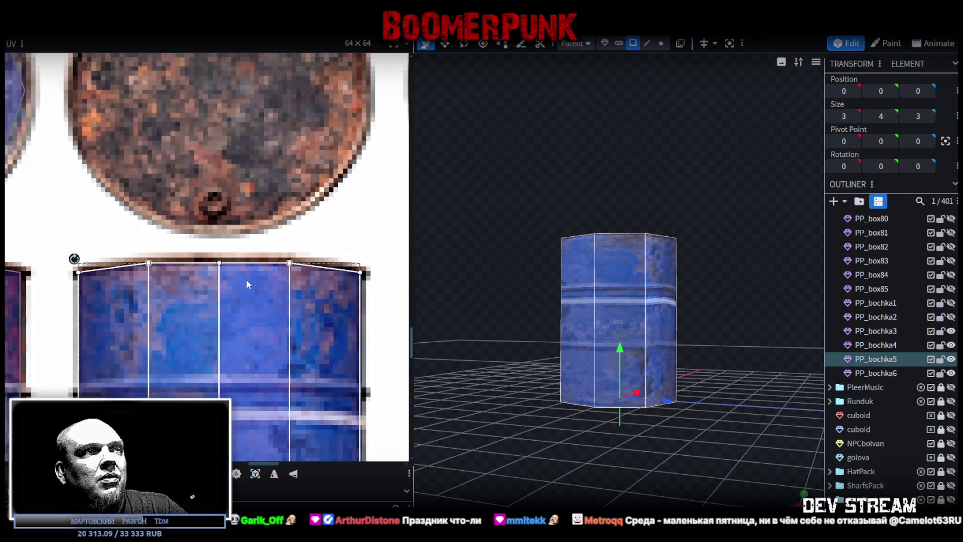
ctrl+scroll(246, 280, down, 2)
ctrl+scroll(283, 286, down, 2)
scroll(290, 294, down, 2)
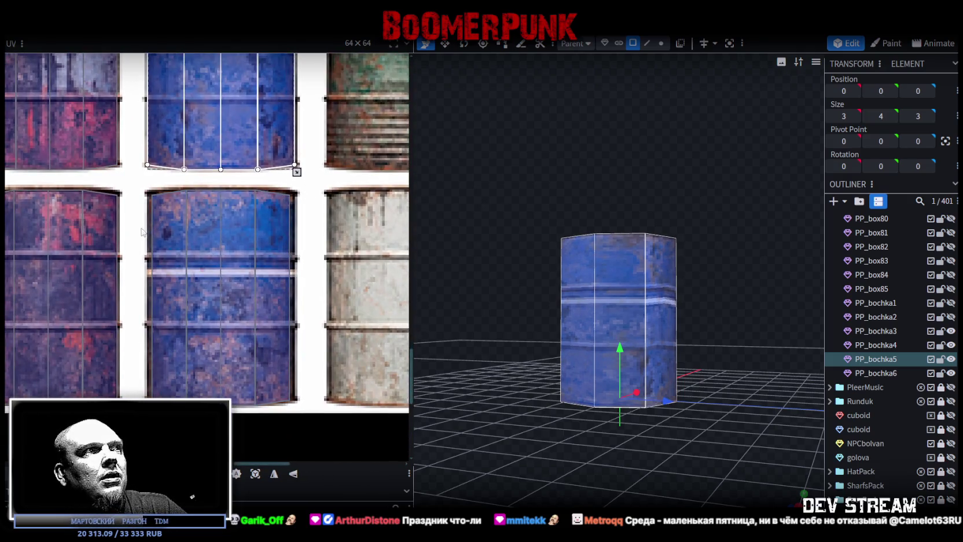
drag(292, 167, 259, 285)
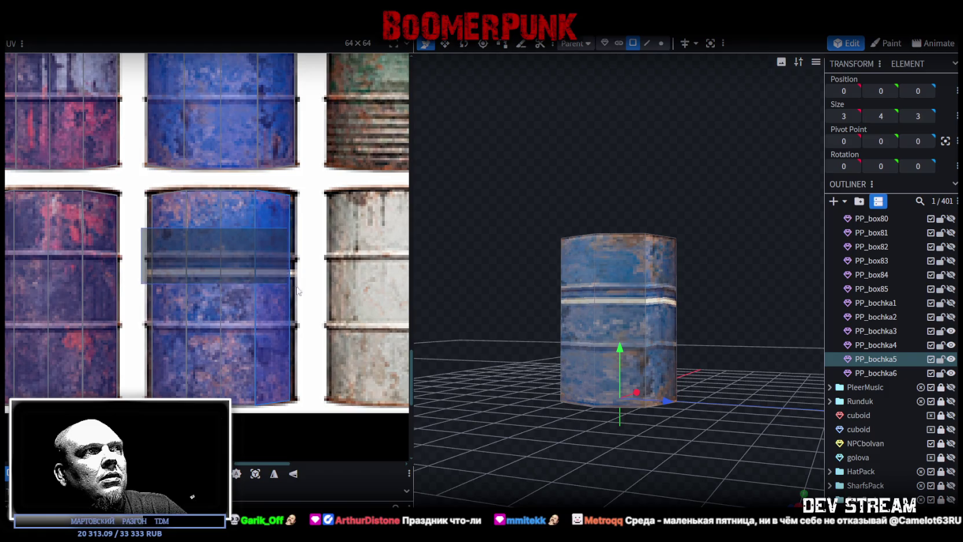
Select PP_bochka6's side faces and stretch their UV across the blue barrel's full width
click(874, 373)
double_click(639, 310)
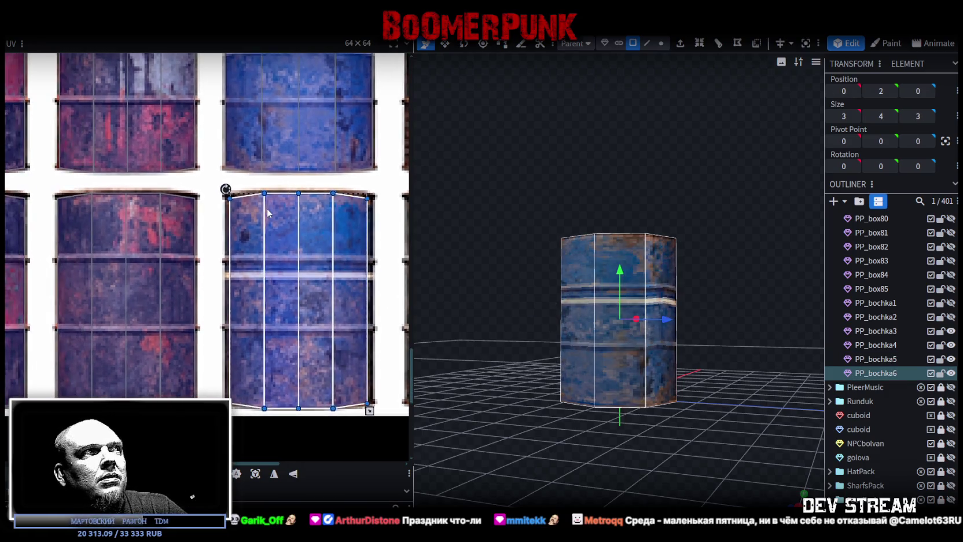
ctrl+scroll(223, 216, up, 3)
ctrl+scroll(207, 234, up, 2)
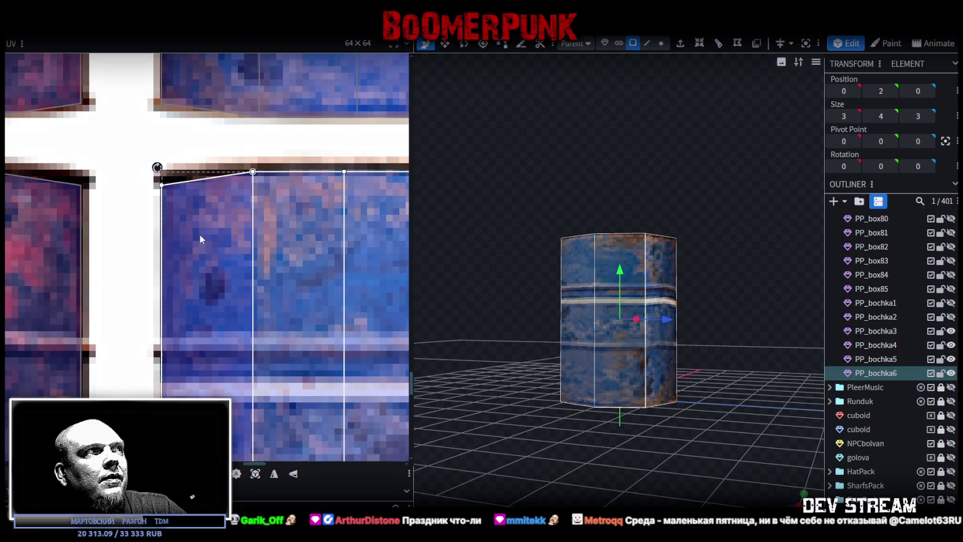
ctrl+scroll(280, 290, down, 2)
scroll(258, 246, down, 2)
scroll(294, 314, down, 2)
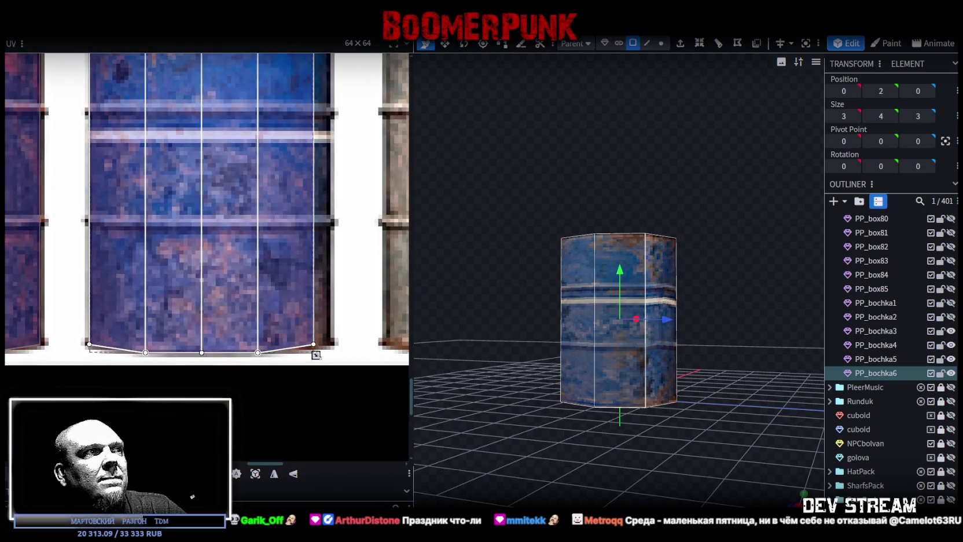
ctrl+scroll(317, 357, up, 2)
drag(307, 350, 330, 350)
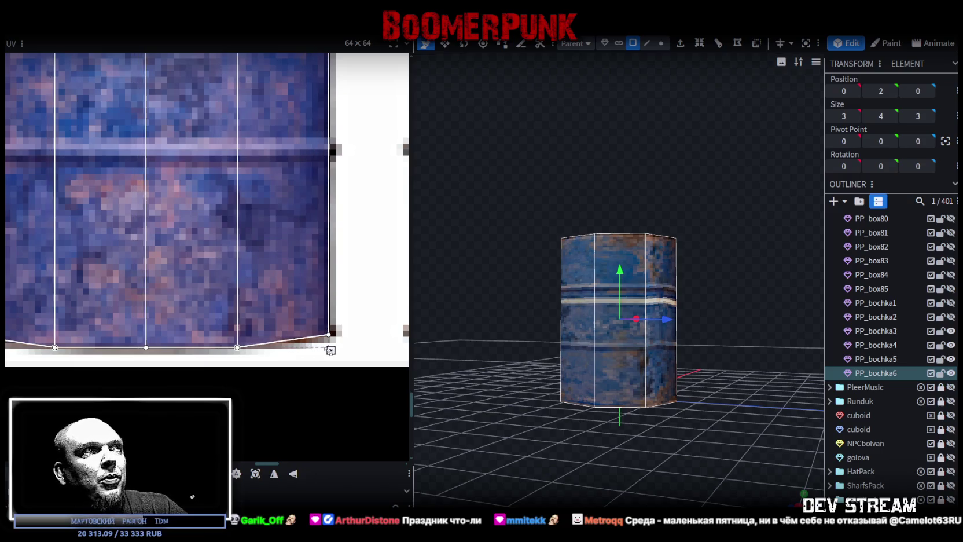
ctrl+scroll(330, 349, down, 3)
ctrl+scroll(304, 295, down, 2)
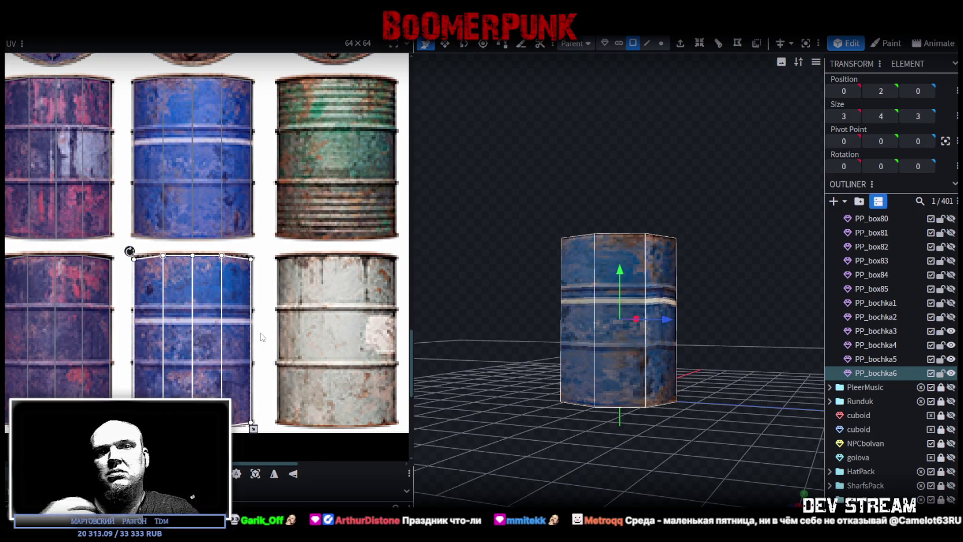
ctrl+scroll(264, 319, down, 3)
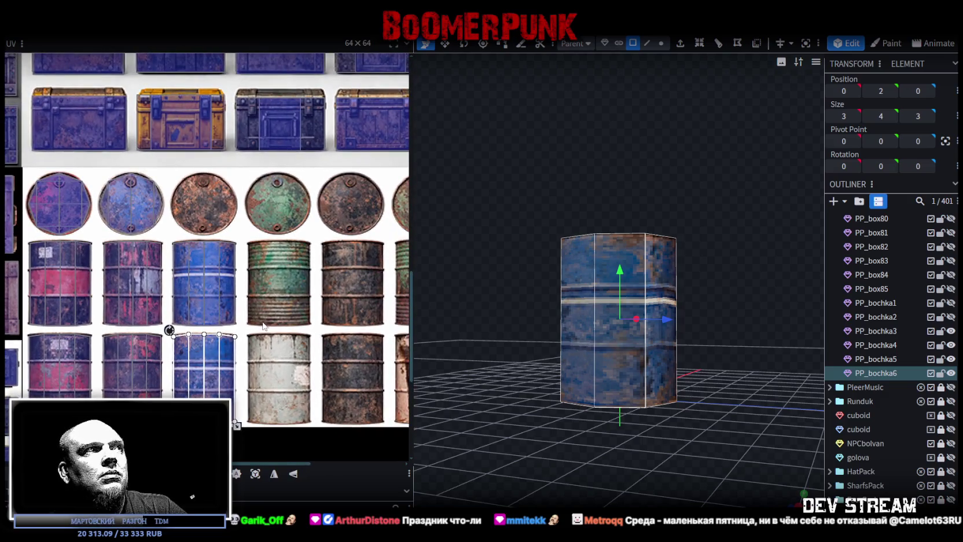
middle_drag(258, 320, 218, 309)
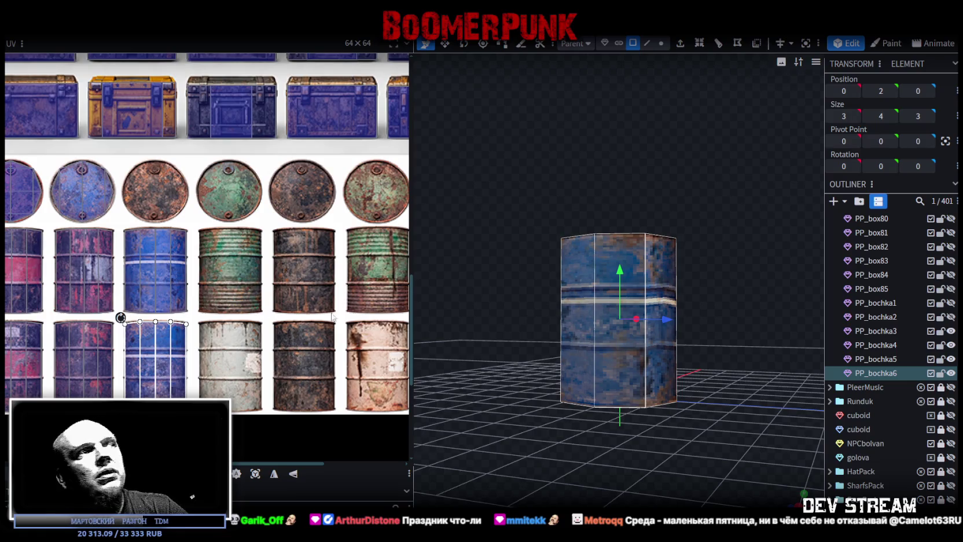
mouse_move(354, 294)
middle_down()
mouse_move(253, 301)
mouse_move(330, 291)
middle_up()
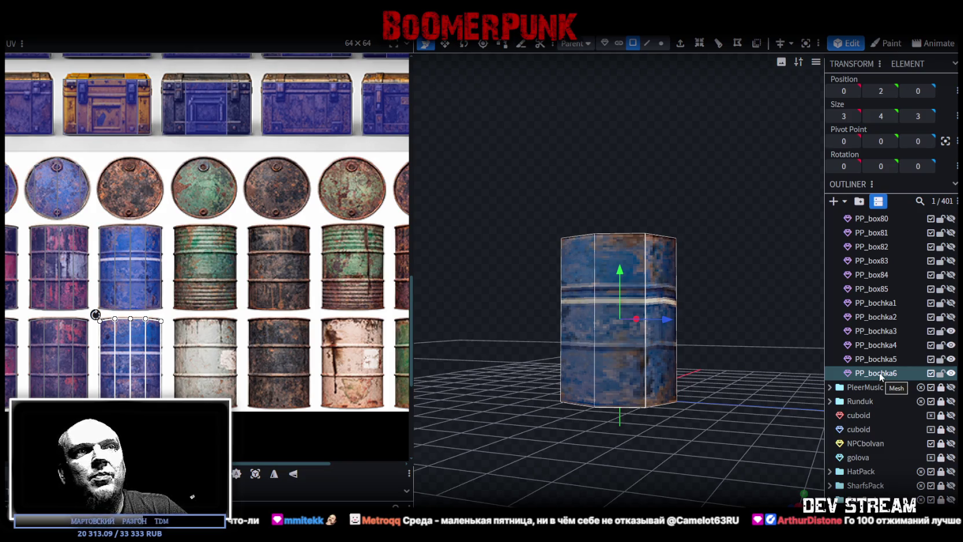
Paste a copy as PP_bochka7 and move its UVs onto the white barrel and lid
key(ctrl+v)
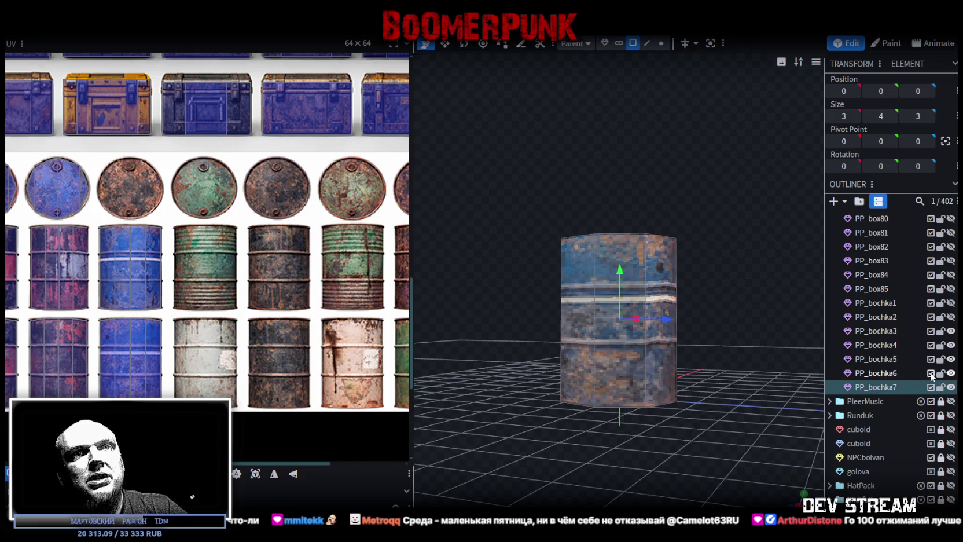
click(583, 310)
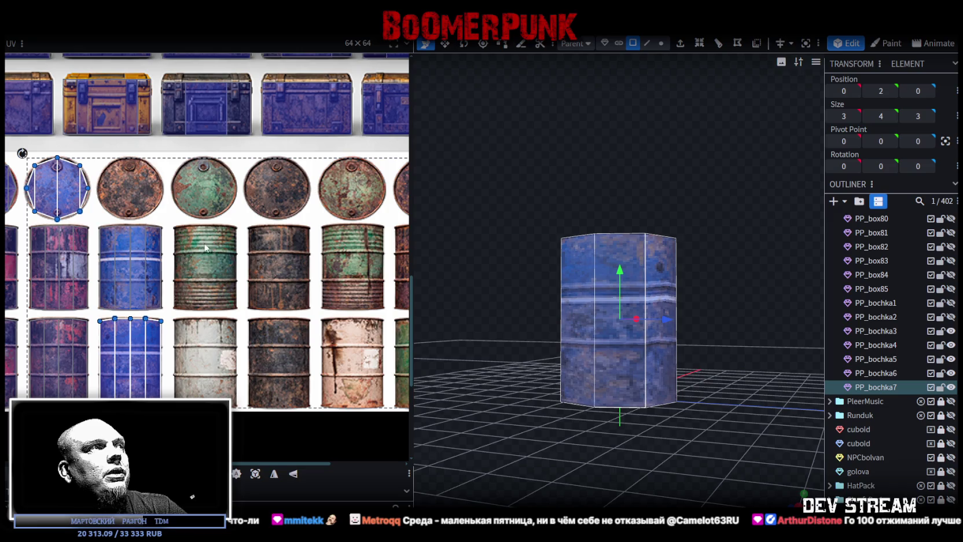
middle_drag(163, 322, 219, 302)
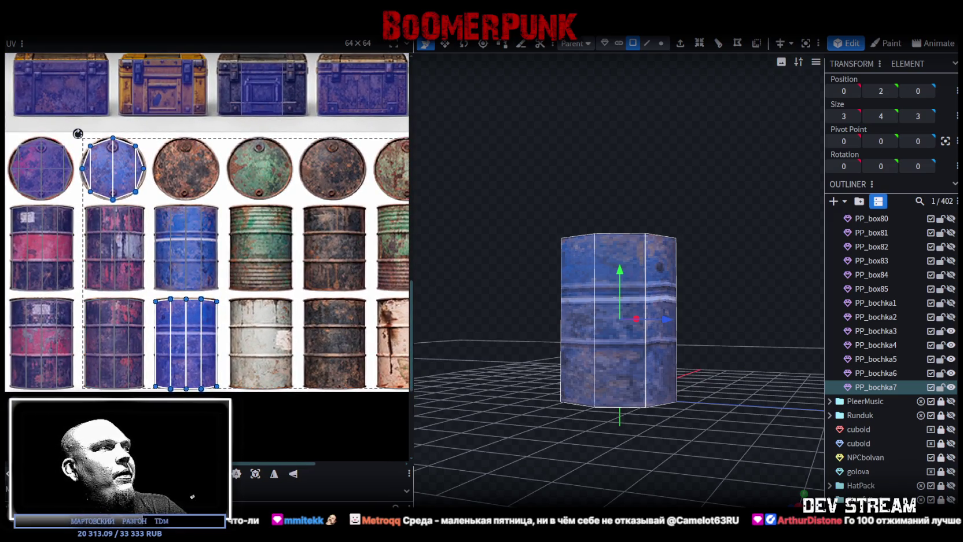
drag(78, 134, 150, 133)
Select PP_bochka7's side UV strip and nudge it right onto the white barrel
scroll(180, 159, up, 1)
scroll(180, 159, up, 2)
scroll(186, 155, up, 2)
middle_drag(194, 150, 175, 162)
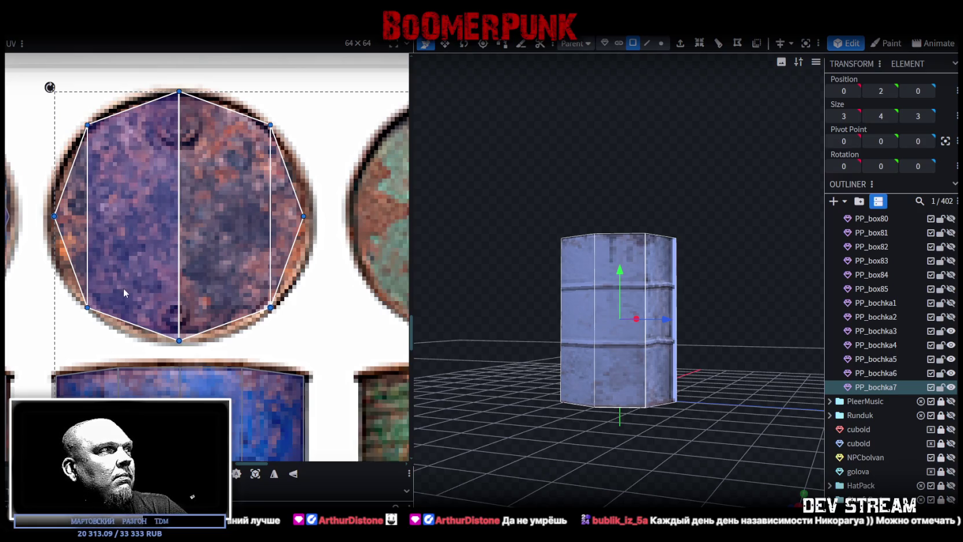
scroll(132, 304, down, 3)
scroll(174, 244, up, 2)
scroll(179, 231, up, 2)
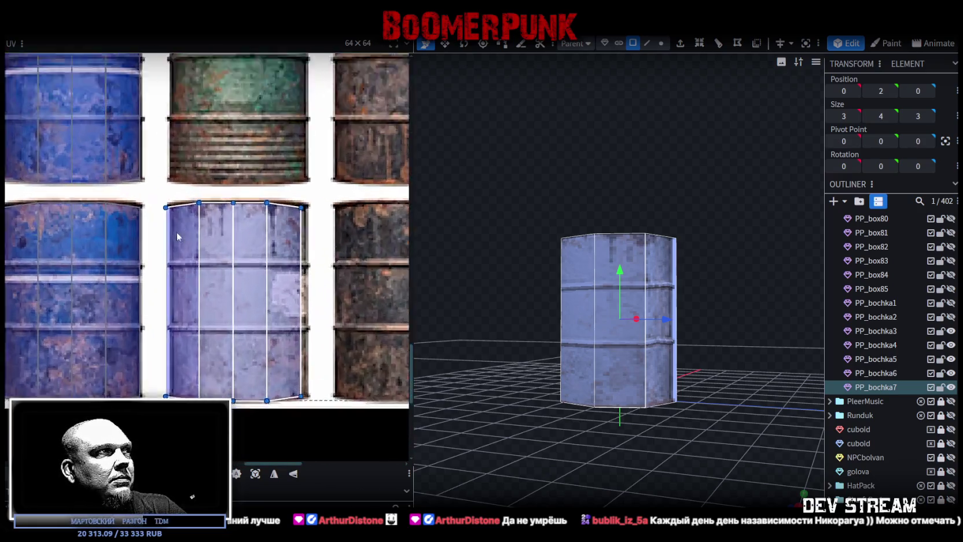
scroll(178, 231, up, 2)
drag(147, 265, 405, 289)
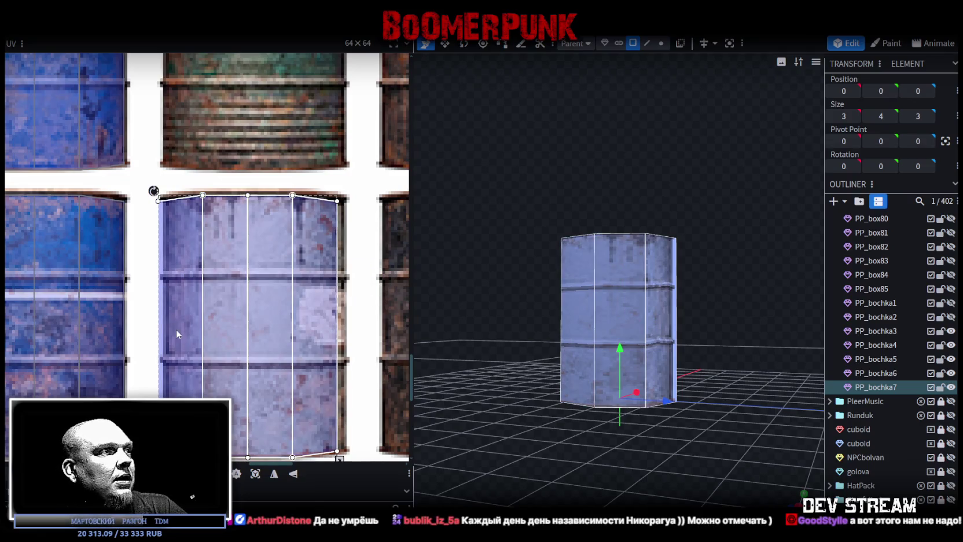
drag(154, 191, 163, 191)
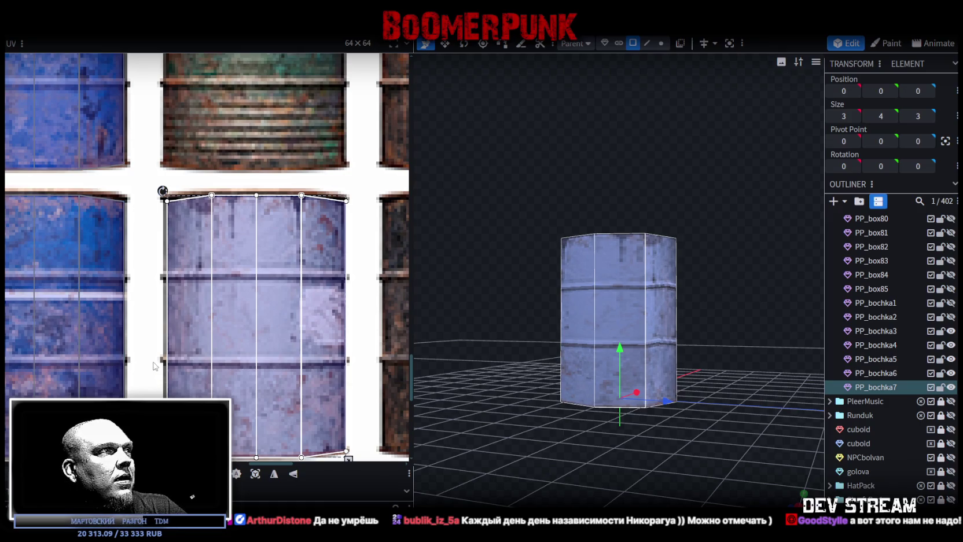
Narrow PP_bochka7's side UVs to match the white barrel's width
scroll(155, 359, up, 3)
scroll(157, 364, down, 1)
scroll(236, 357, down, 2)
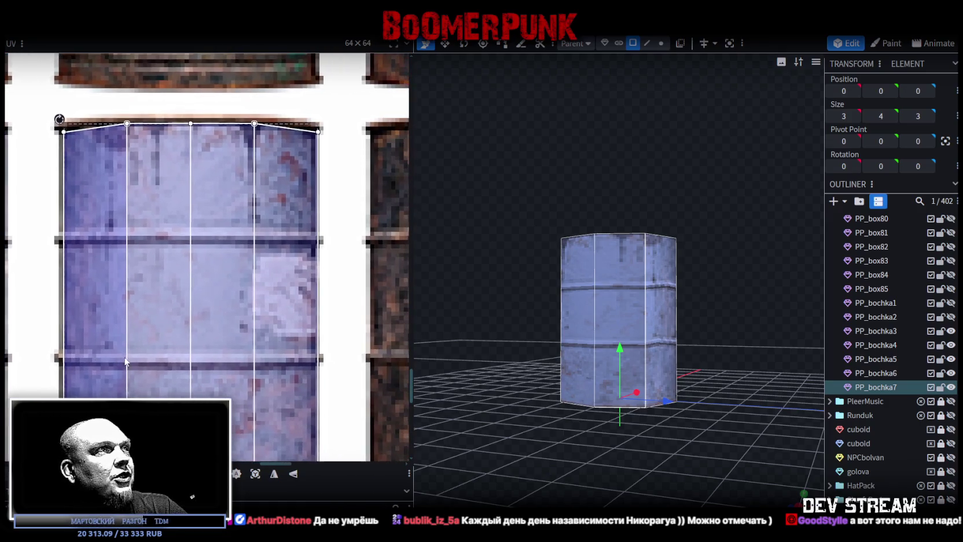
scroll(319, 354, up, 5)
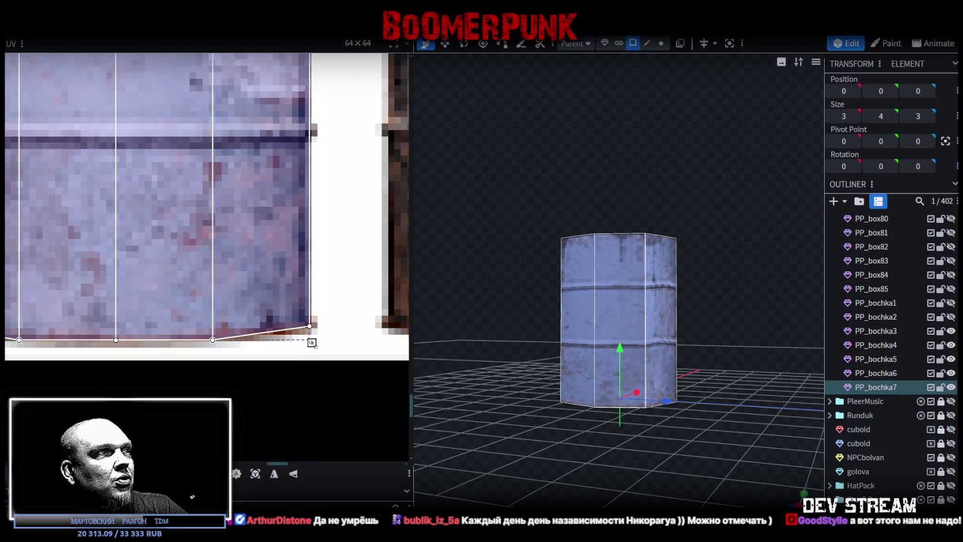
drag(312, 342, 306, 343)
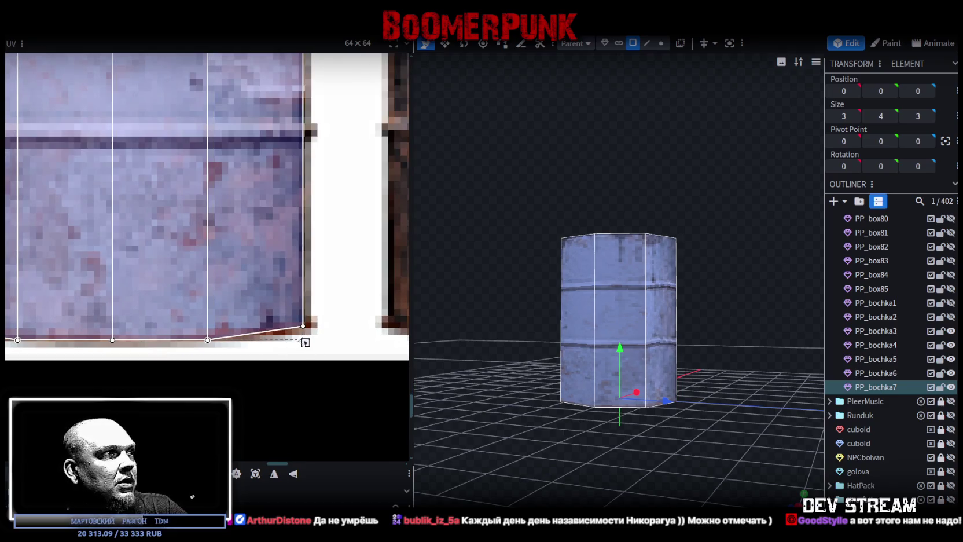
scroll(291, 256, down, 2)
scroll(307, 371, up, 2)
scroll(306, 370, down, 1)
scroll(147, 234, up, 2)
scroll(147, 238, down, 2)
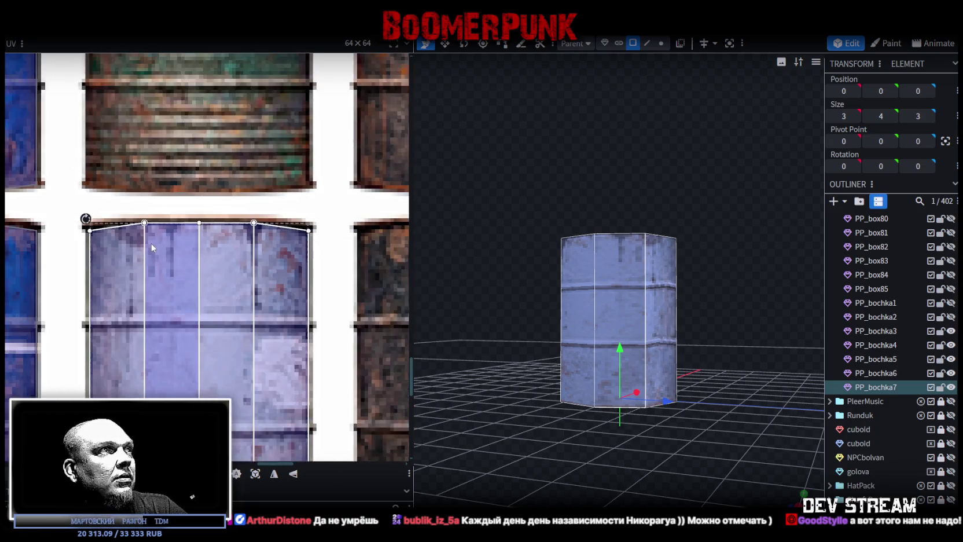
scroll(152, 247, down, 2)
scroll(174, 324, down, 1)
scroll(174, 347, down, 2)
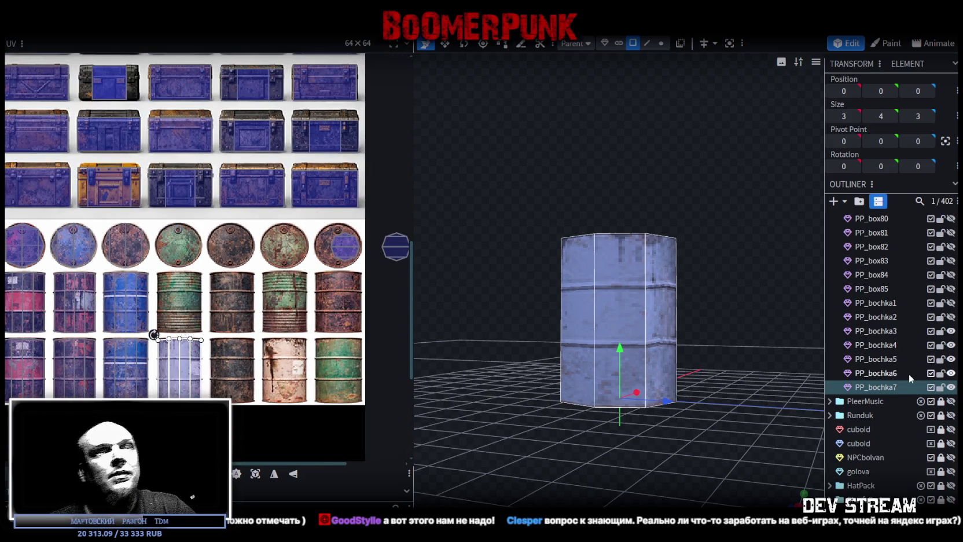
Paste a copy as PP_bochka8 and move its UVs up onto the ribbed barrel
key(ctrl+v)
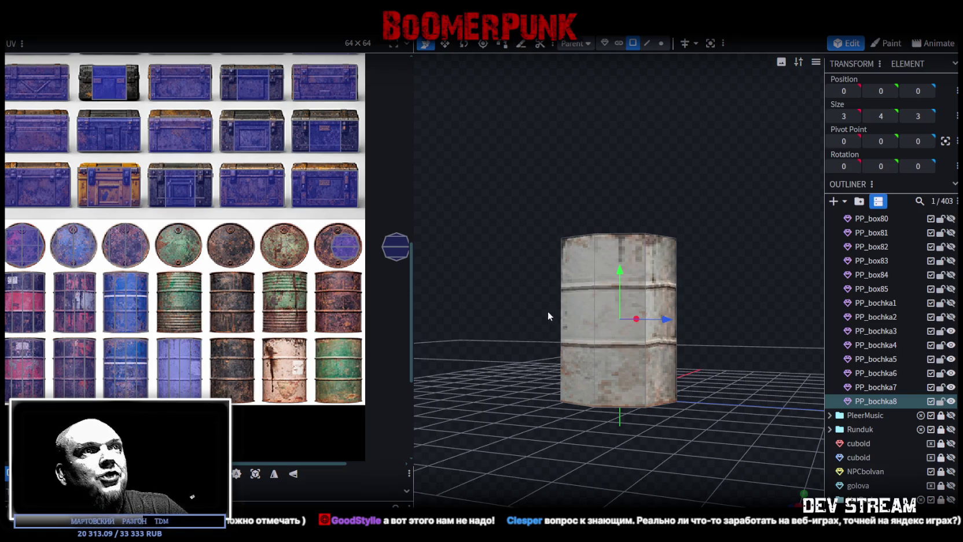
click(602, 312)
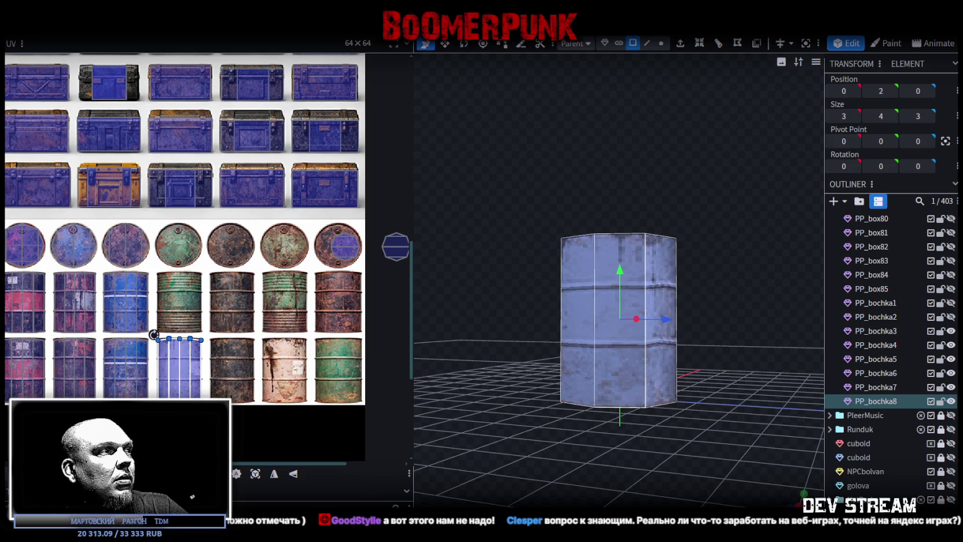
drag(180, 371, 180, 303)
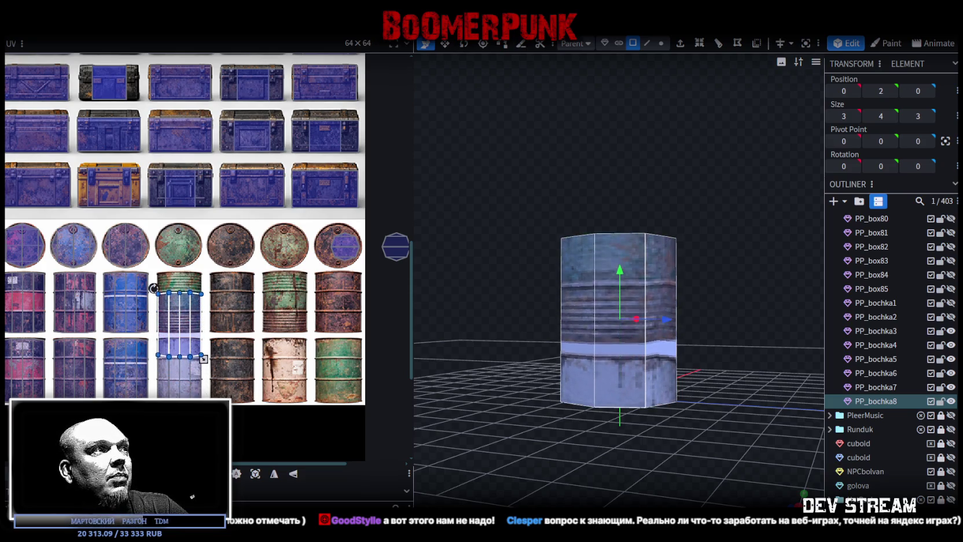
scroll(163, 302, up, 2)
scroll(174, 272, up, 3)
scroll(254, 232, up, 2)
scroll(214, 289, up, 1)
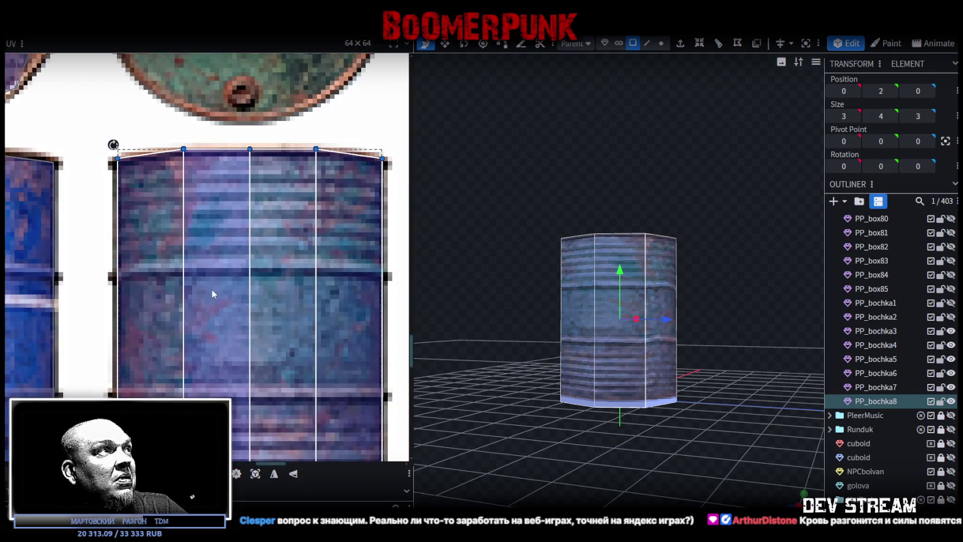
Align PP_bochka8's side UV strip with the ribbed barrel and shrink it to fit
drag(139, 330, 160, 370)
scroll(161, 368, down, 2)
scroll(248, 288, down, 1)
scroll(283, 394, up, 4)
scroll(288, 402, up, 1)
drag(288, 403, 288, 373)
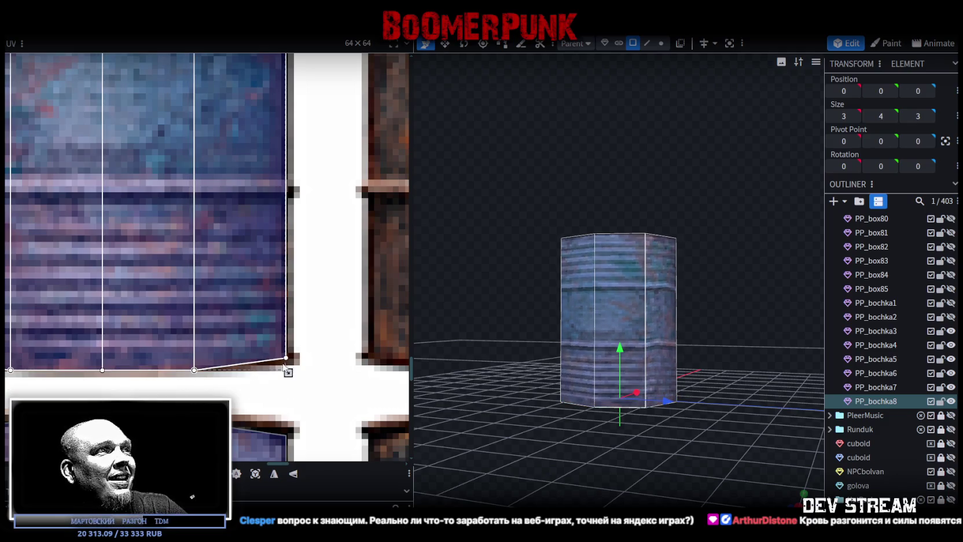
scroll(284, 368, down, 2)
scroll(278, 349, down, 2)
scroll(283, 413, up, 2)
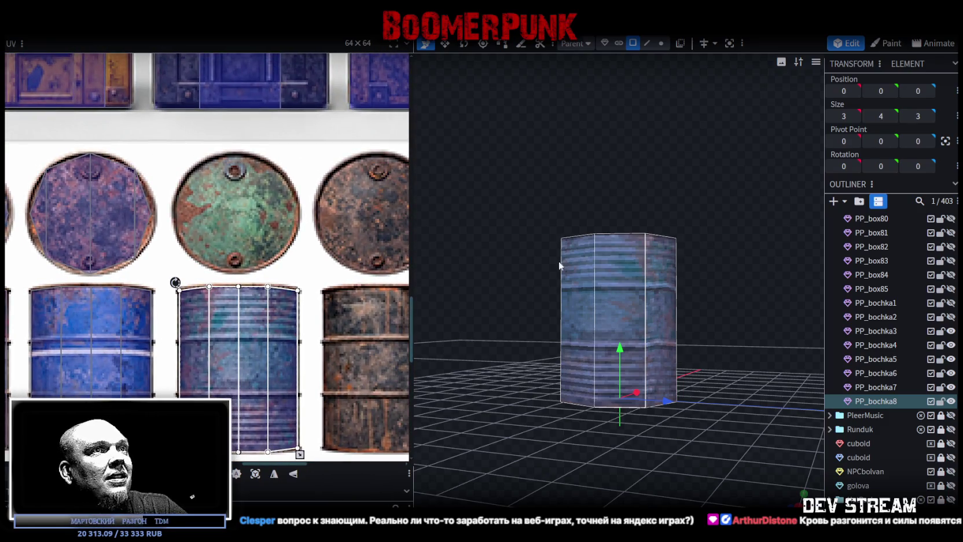
drag(566, 264, 569, 280)
click(585, 266)
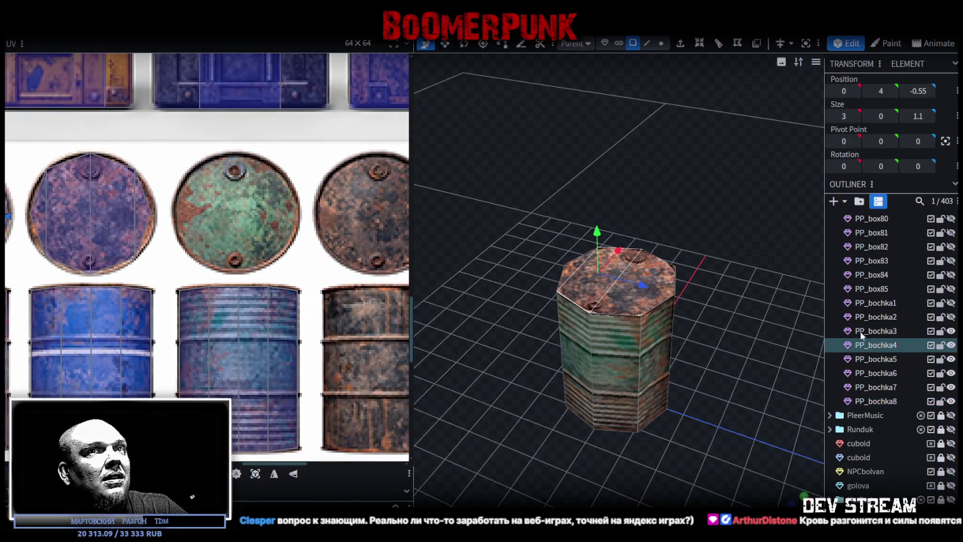
Reselect PP_bochka8 and select its top face from above
click(876, 402)
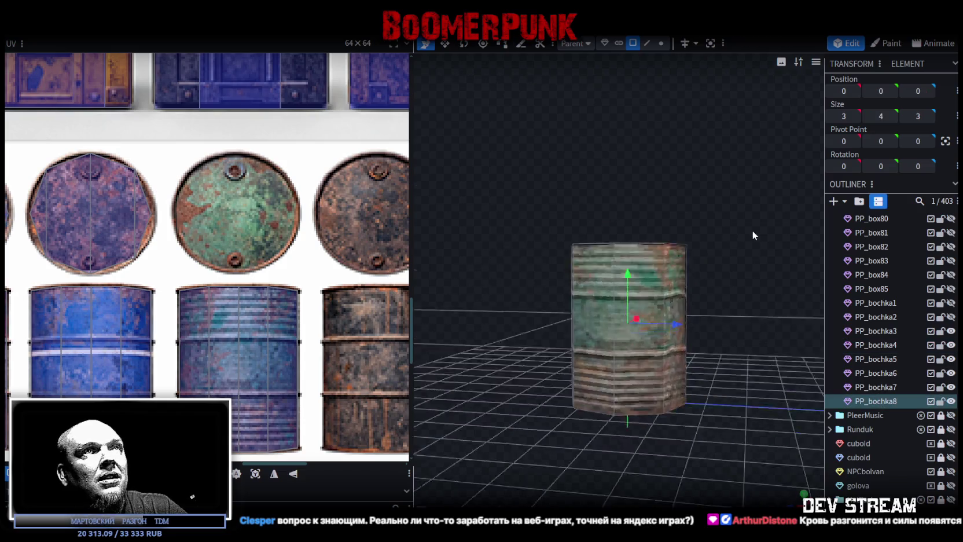
click(662, 43)
drag(515, 175, 750, 249)
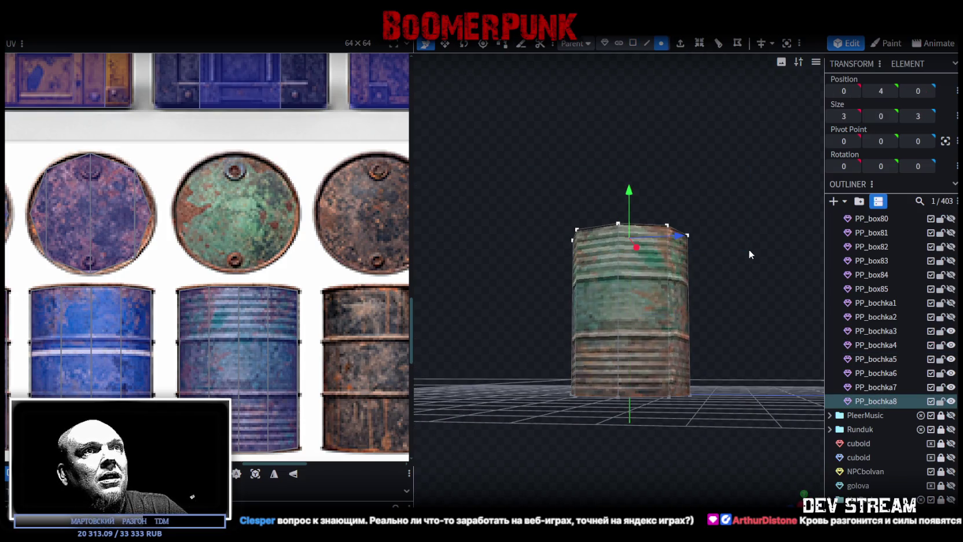
click(634, 43)
drag(705, 179, 709, 208)
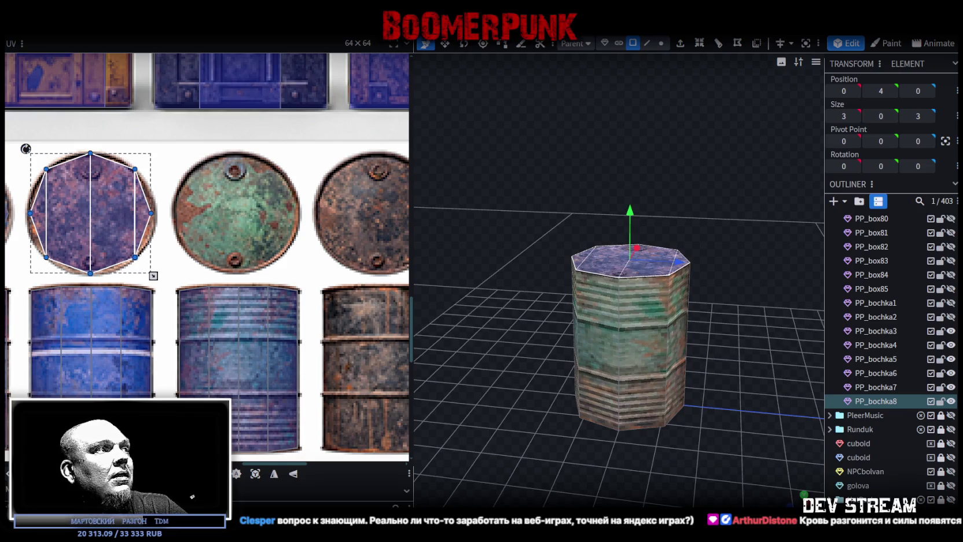
Move the top's octagon UV onto the green lid circle and stretch it wider to fill it
drag(90, 213, 234, 213)
scroll(222, 226, up, 3)
scroll(199, 217, up, 2)
scroll(266, 392, down, 1)
middle_drag(266, 391, 272, 375)
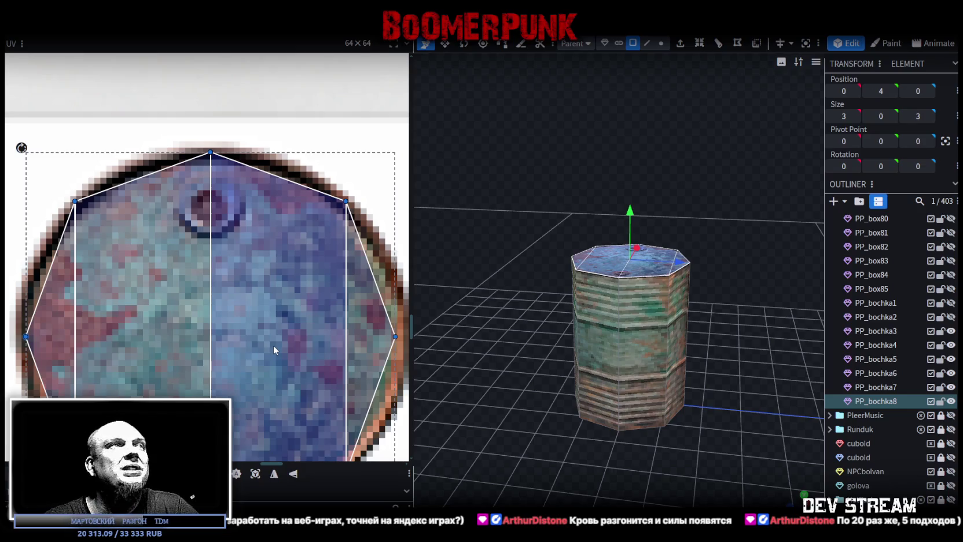
middle_drag(232, 228, 192, 155)
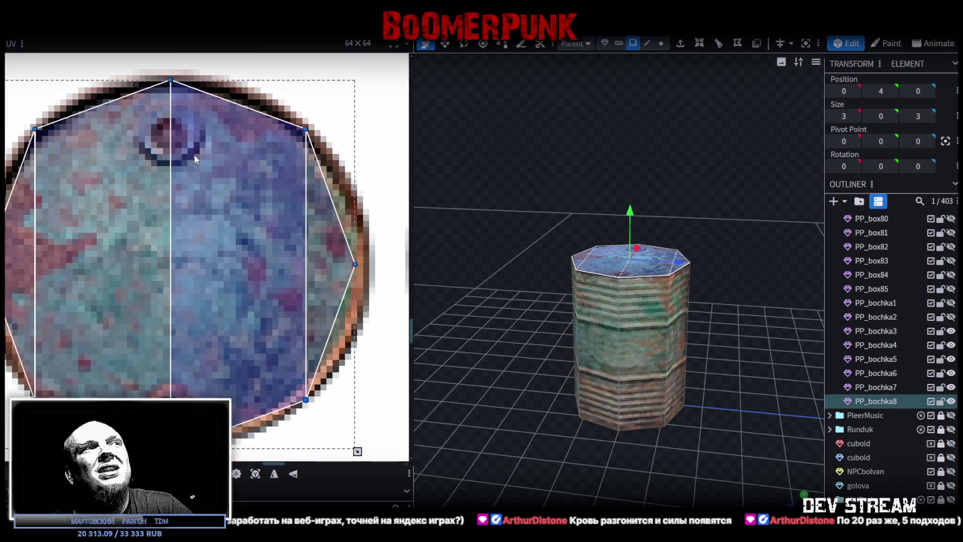
scroll(192, 156, down, 1)
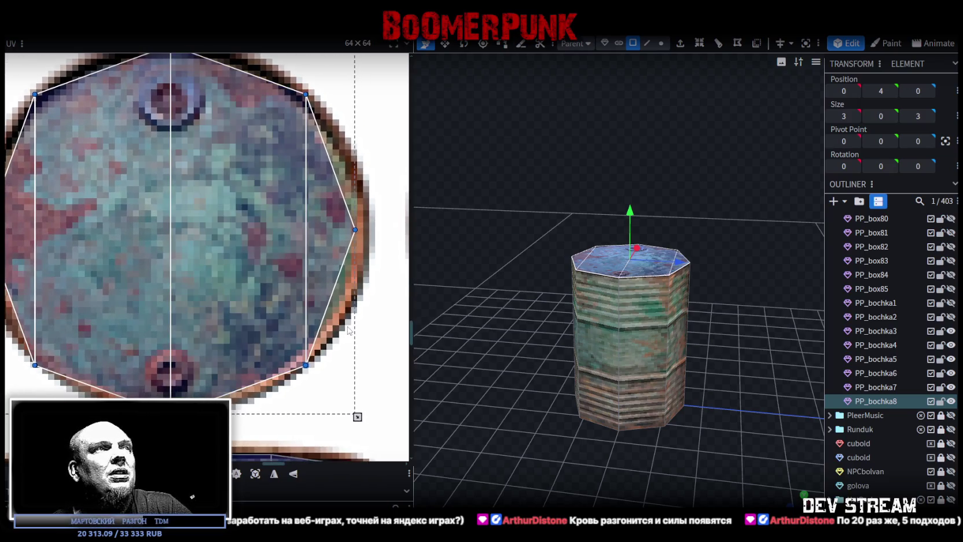
drag(358, 416, 363, 412)
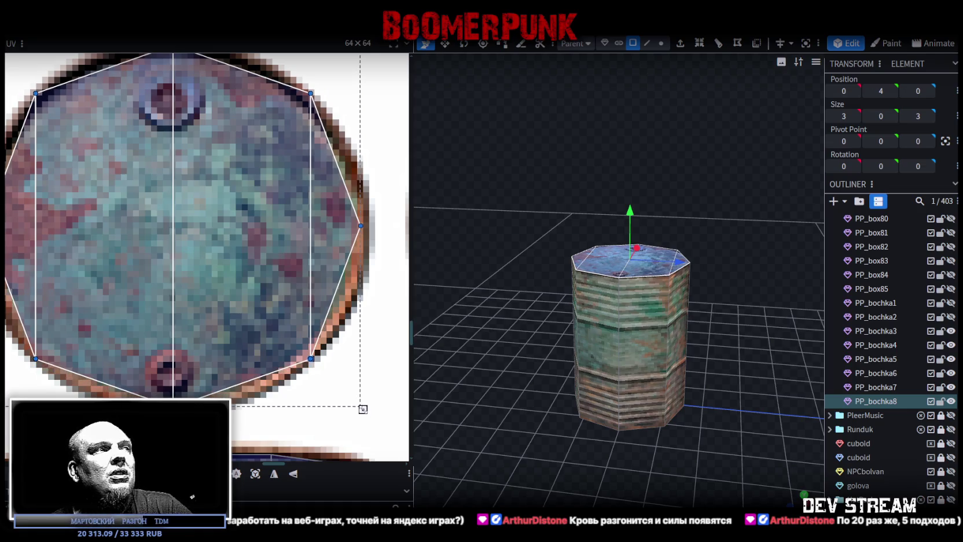
middle_drag(239, 220, 279, 279)
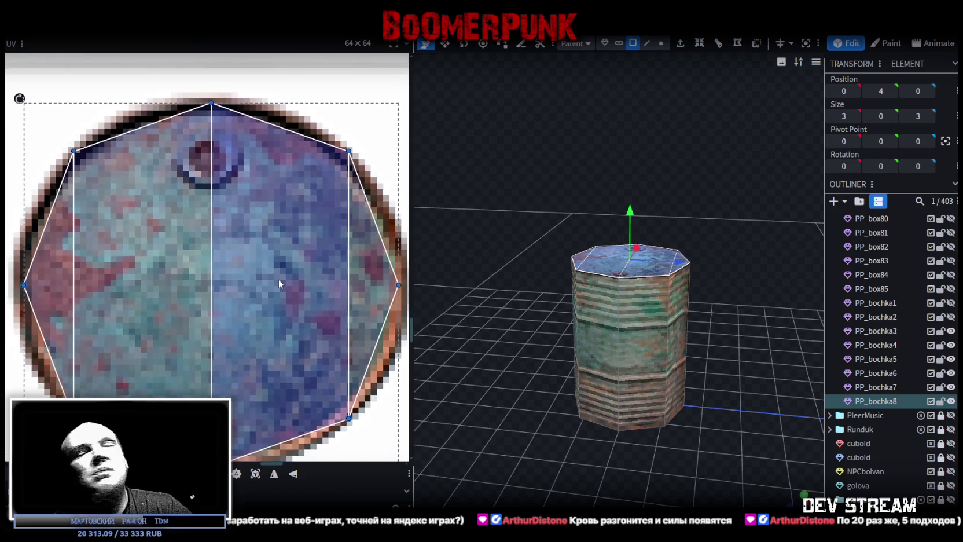
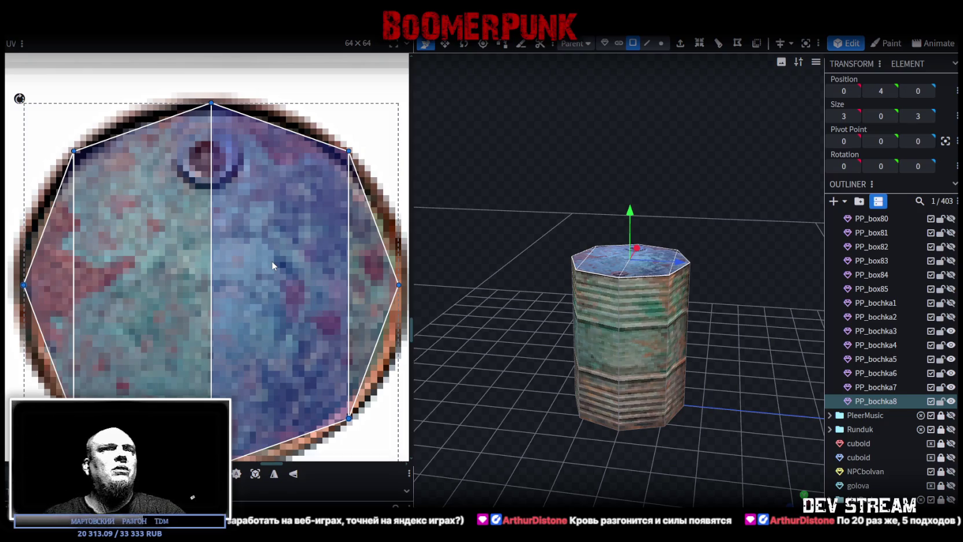
Hide PP_bochka4, PP_bochka6 and the green-striped barrel top in the outliner
mouse_move(566, 281)
mouse_down()
mouse_move(546, 290)
mouse_move(647, 344)
mouse_up()
click(633, 301)
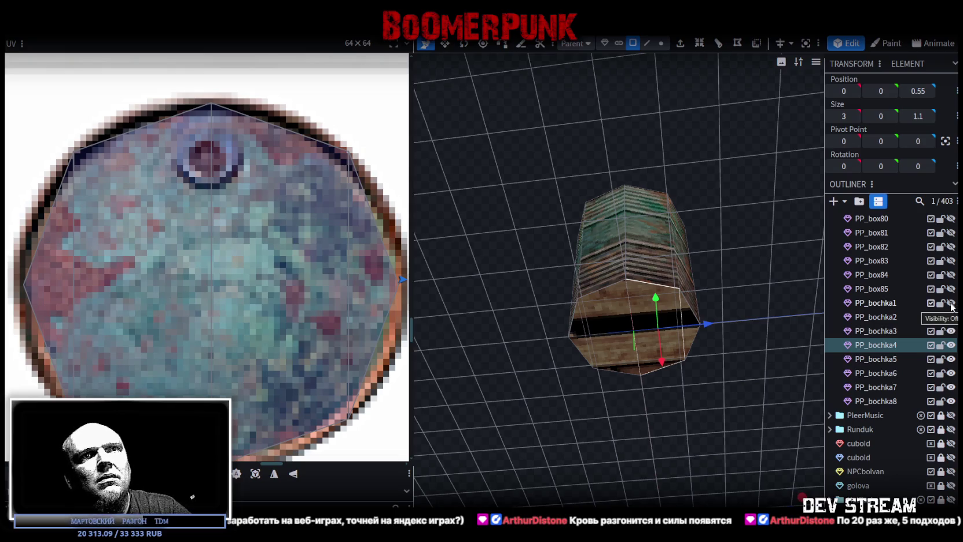
click(951, 346)
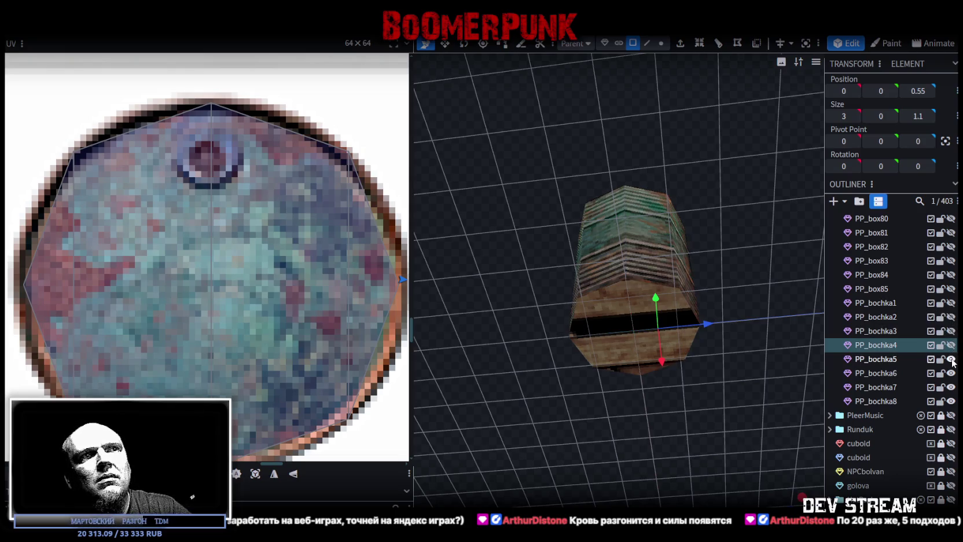
click(952, 373)
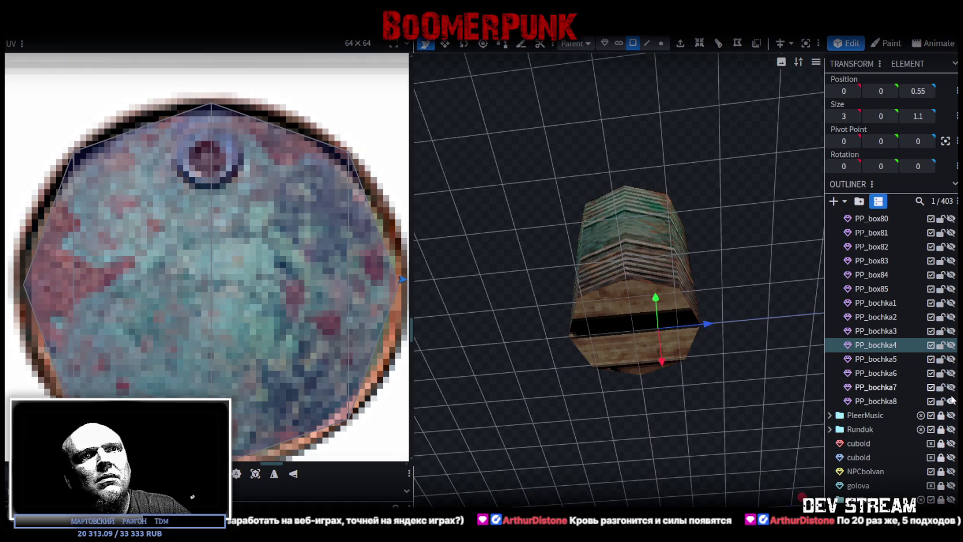
click(951, 401)
click(951, 387)
Show PP_bochka5 on its own, then select it and one of its side faces
click(953, 388)
click(951, 373)
click(952, 372)
click(951, 359)
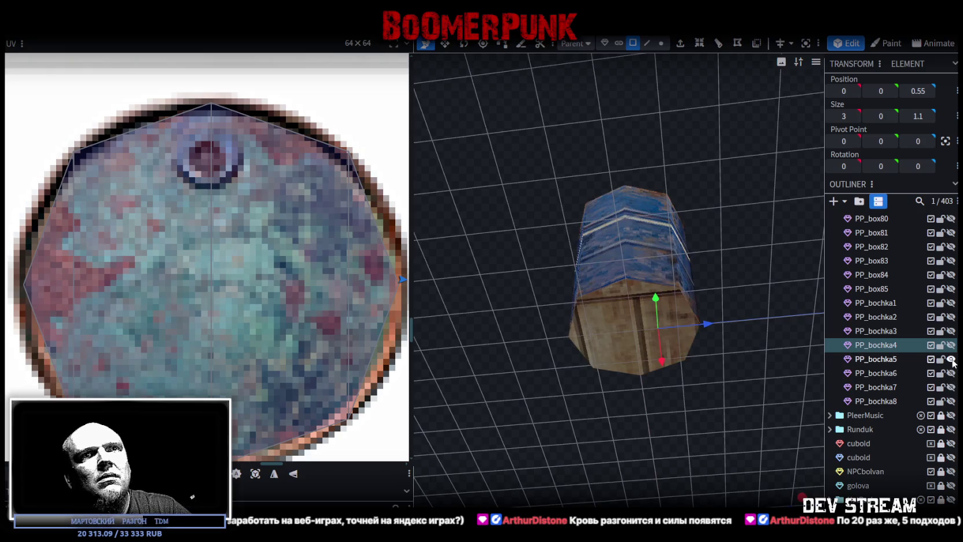
click(951, 359)
click(951, 359)
click(952, 359)
click(951, 359)
click(908, 360)
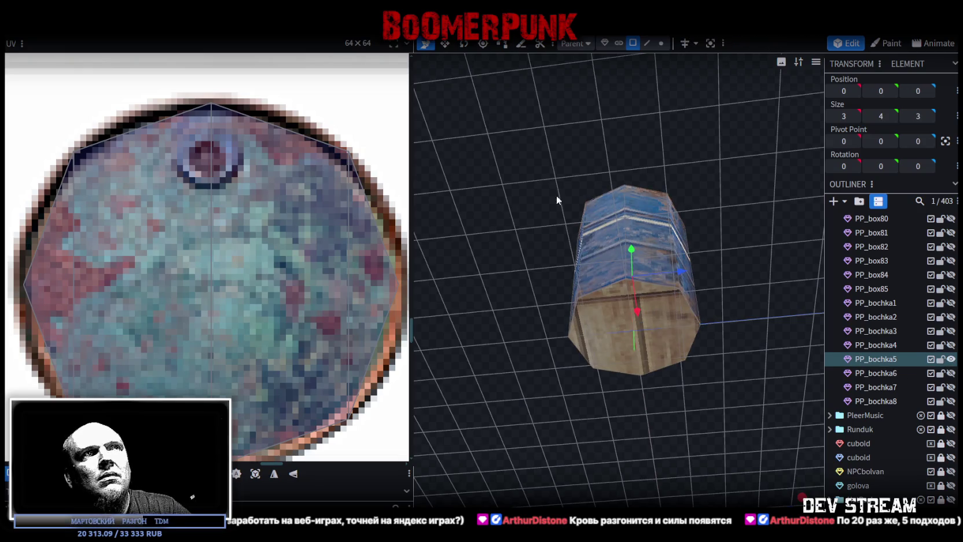
click(586, 321)
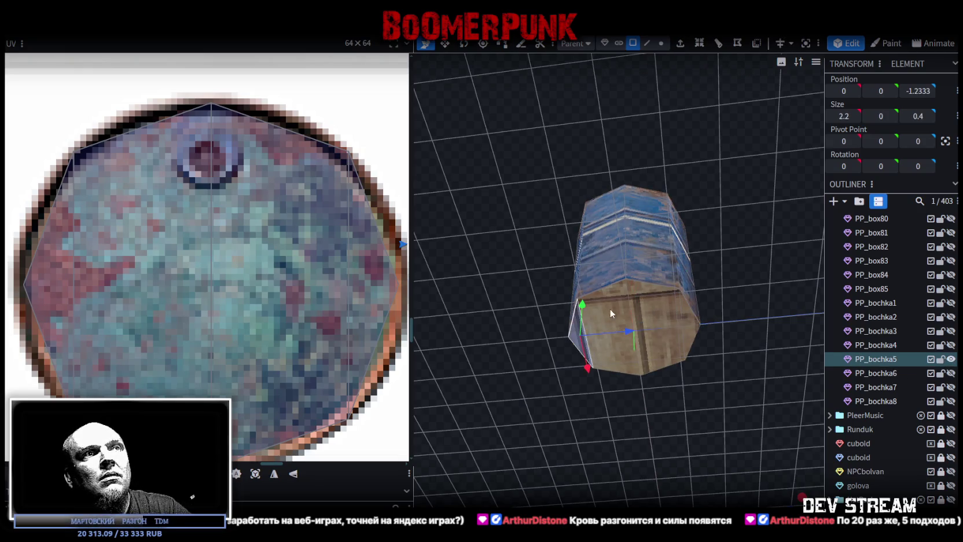
Map PP_bochka5's bottom octagonal face UV onto the rusty round barrel-lid texture
click(664, 308)
scroll(282, 307, down, 3)
scroll(284, 310, down, 3)
scroll(284, 310, down, 2)
scroll(285, 311, down, 2)
scroll(225, 323, up, 3)
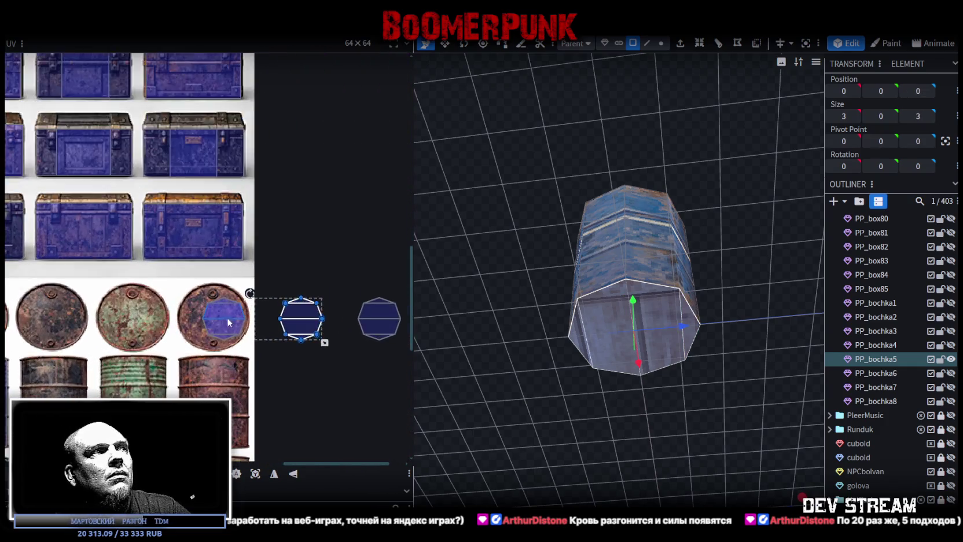
scroll(226, 323, up, 3)
middle_drag(297, 326, 154, 315)
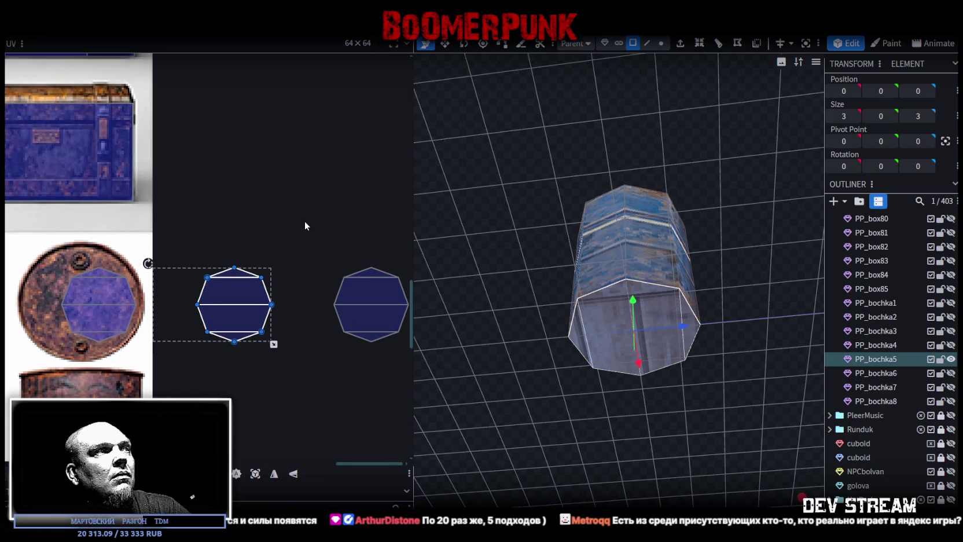
drag(237, 297, 109, 296)
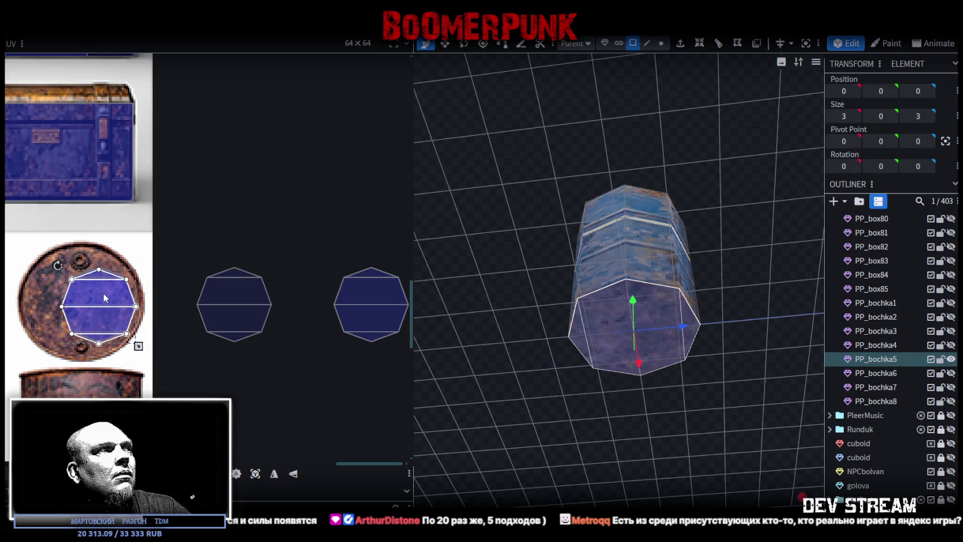
scroll(110, 289, up, 1)
scroll(115, 293, up, 2)
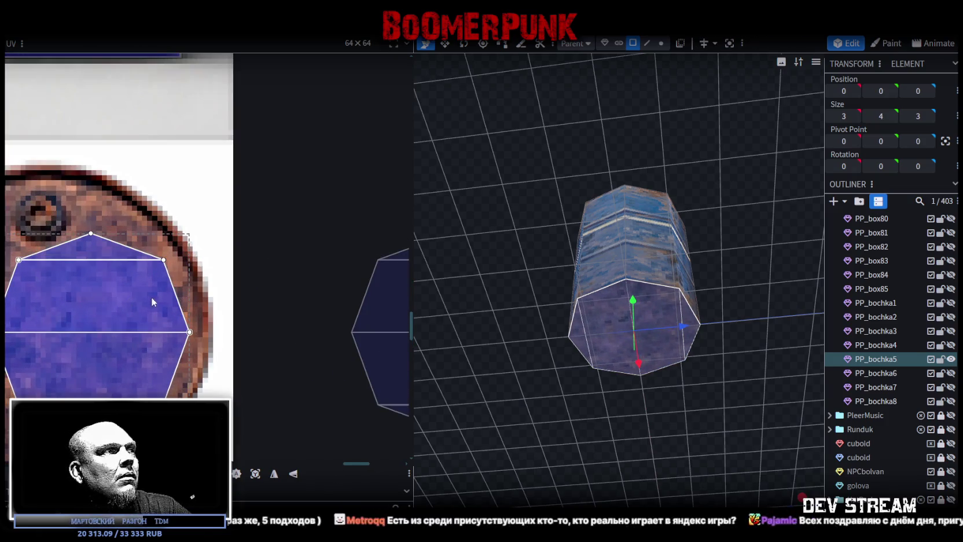
scroll(174, 301, down, 3)
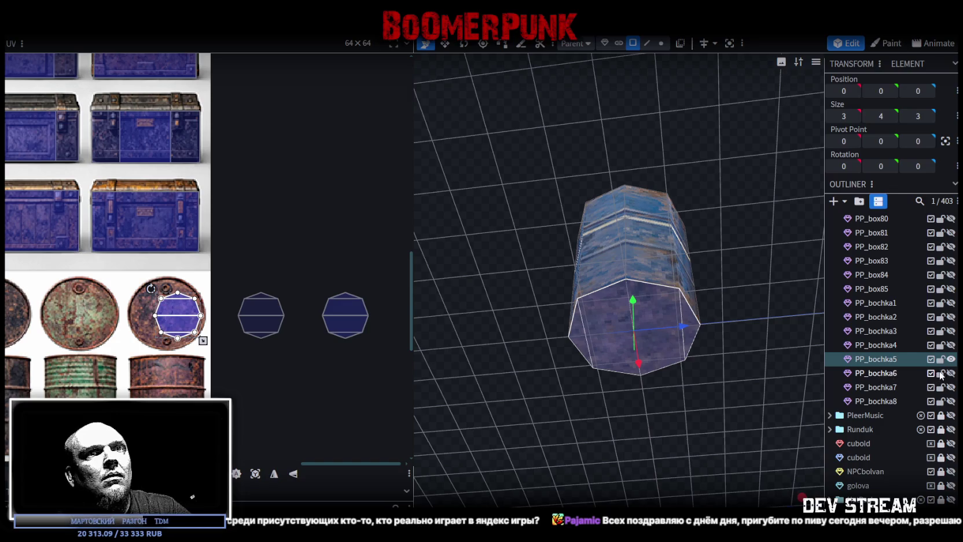
Map PP_bochka6's octagonal end-face UV onto the barrel-lid texture and show PP_bochka7
click(948, 373)
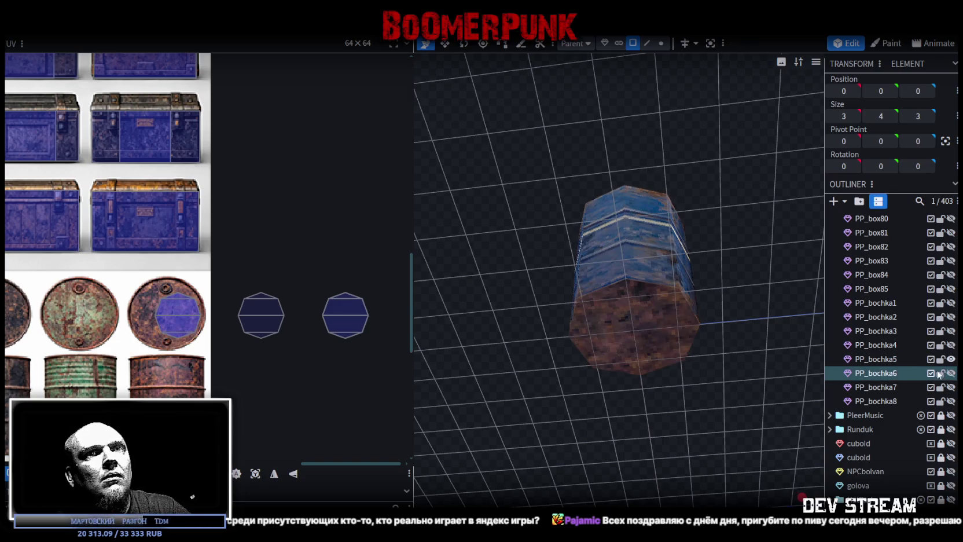
mouse_move(549, 363)
mouse_down()
mouse_move(506, 341)
mouse_move(595, 320)
mouse_up()
click(622, 301)
click(623, 300)
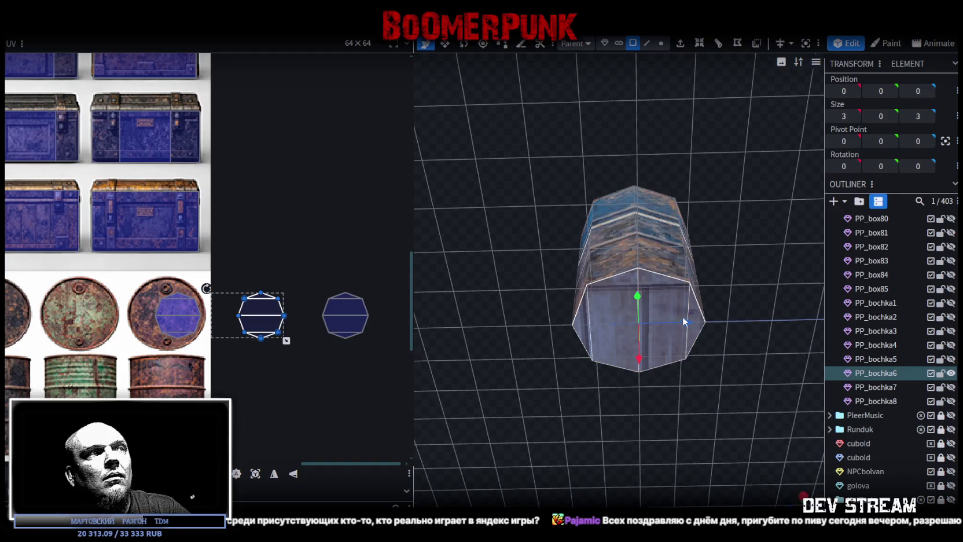
mouse_move(244, 333)
mouse_down()
mouse_move(167, 332)
mouse_move(177, 329)
mouse_up()
scroll(172, 323, up, 2)
scroll(172, 323, up, 2)
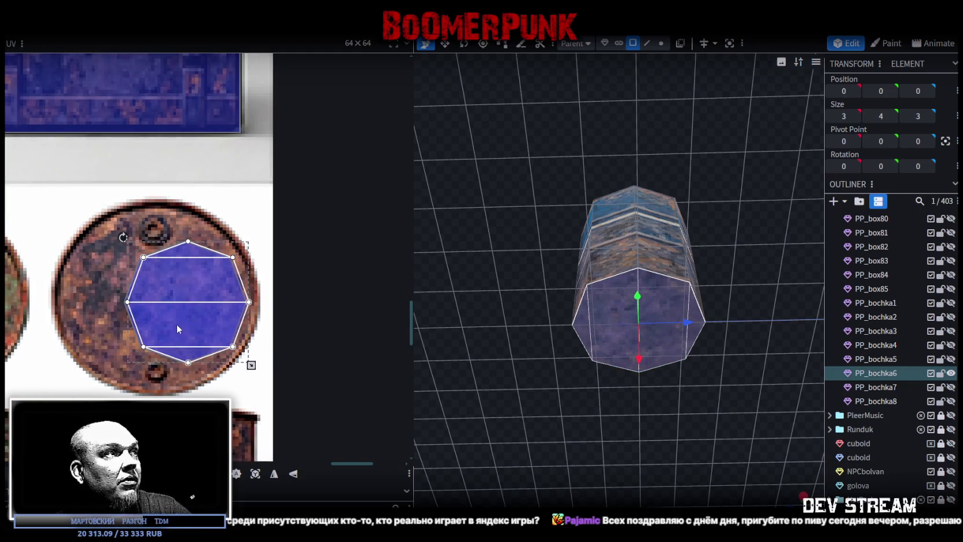
scroll(615, 385, down, 5)
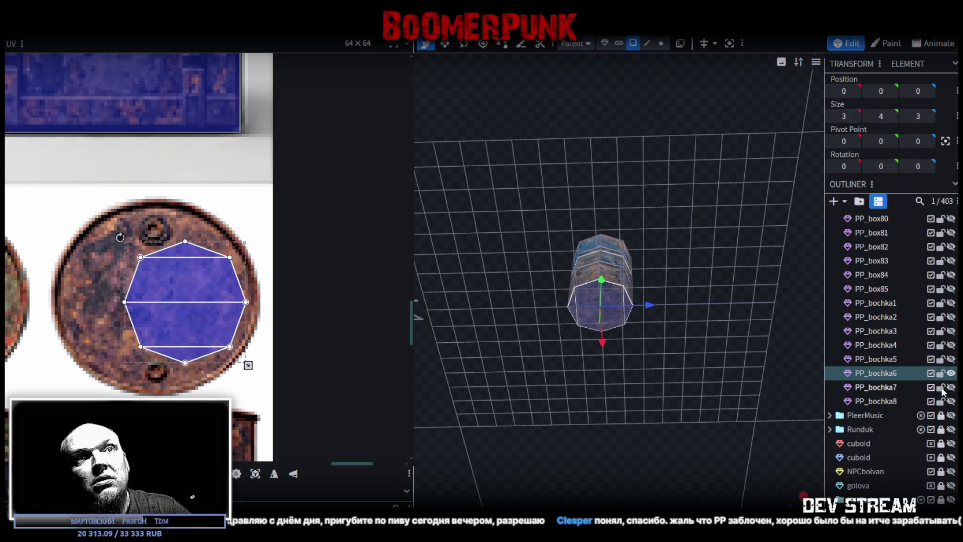
click(952, 387)
Hide PP_bochka6 and centre PP_bochka7's octagonal end-face UV on the rusty lid texture
click(952, 373)
click(584, 286)
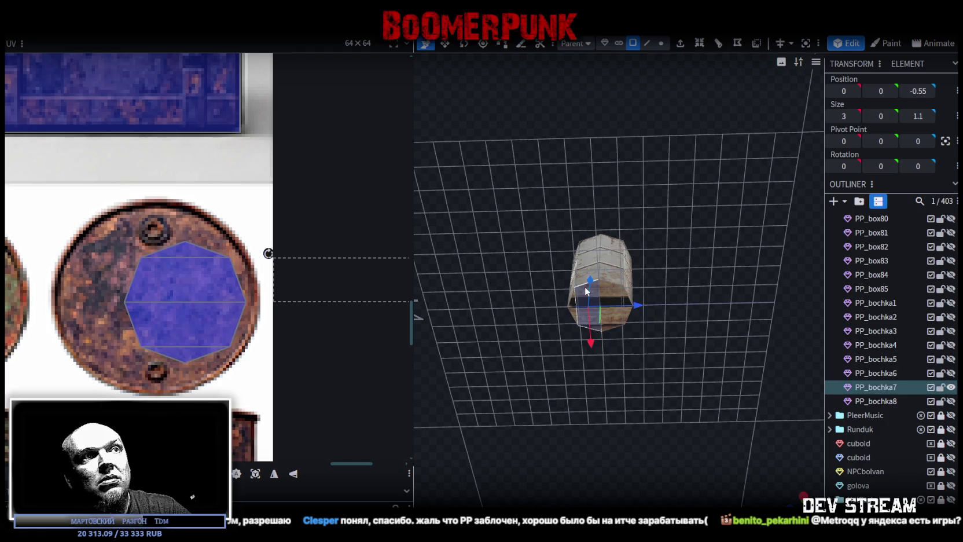
click(623, 291)
click(583, 299)
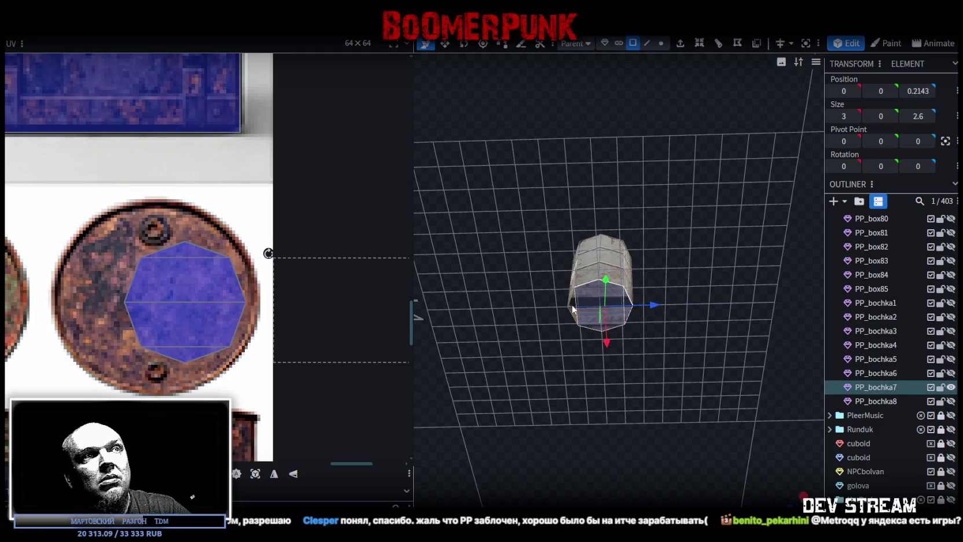
click(572, 305)
mouse_move(410, 348)
middle_down()
mouse_move(308, 369)
mouse_move(181, 372)
middle_up()
scroll(181, 372, down, 3)
drag(358, 341, 125, 344)
scroll(223, 340, up, 2)
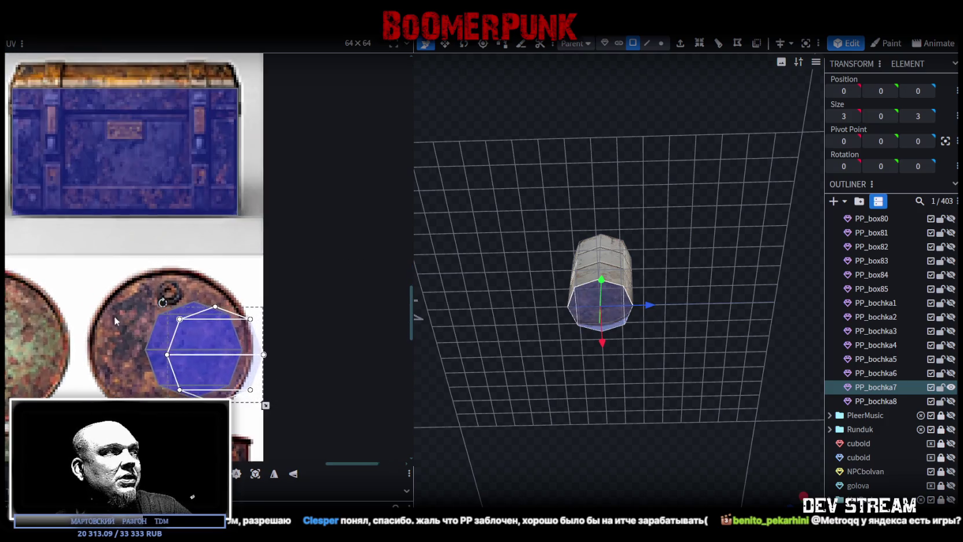
scroll(223, 340, up, 2)
drag(201, 333, 184, 329)
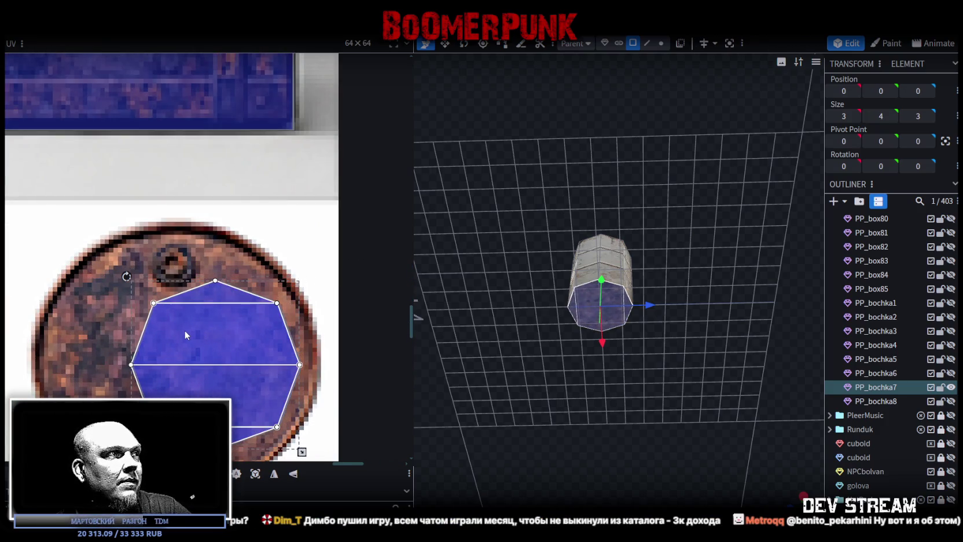
Bring more atlas textures into view and extend the selection to more barrel faces
scroll(184, 331, down, 3)
scroll(196, 331, up, 2)
scroll(215, 344, up, 3)
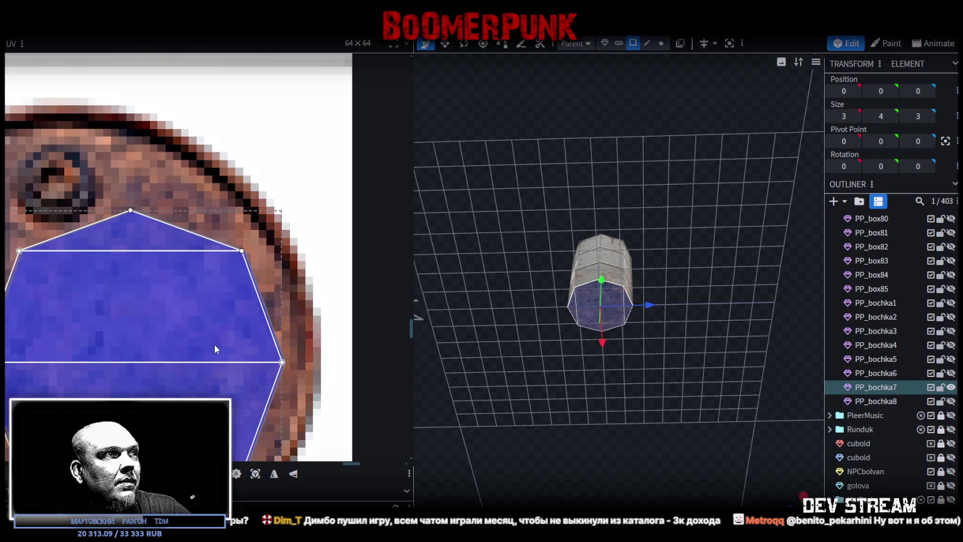
scroll(212, 344, down, 5)
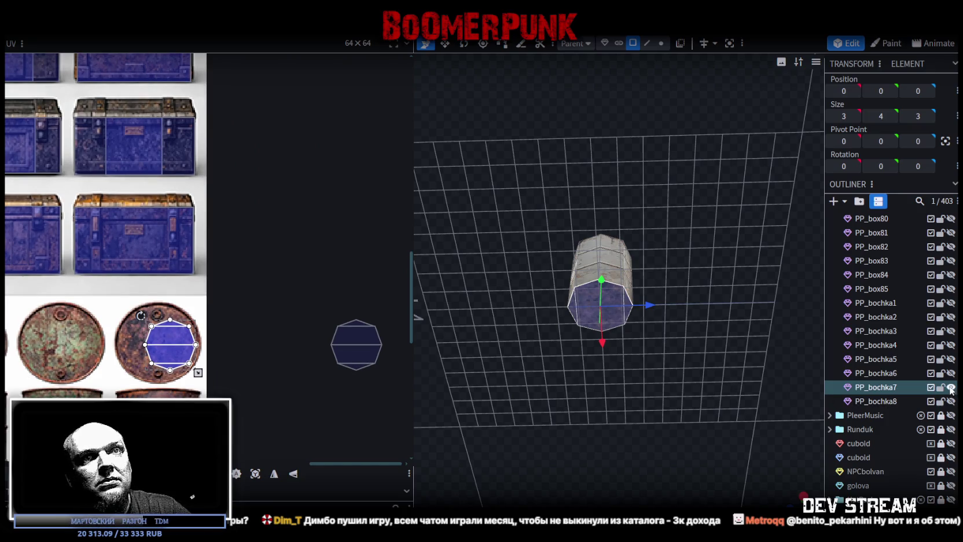
middle_drag(6, 400, 177, 363)
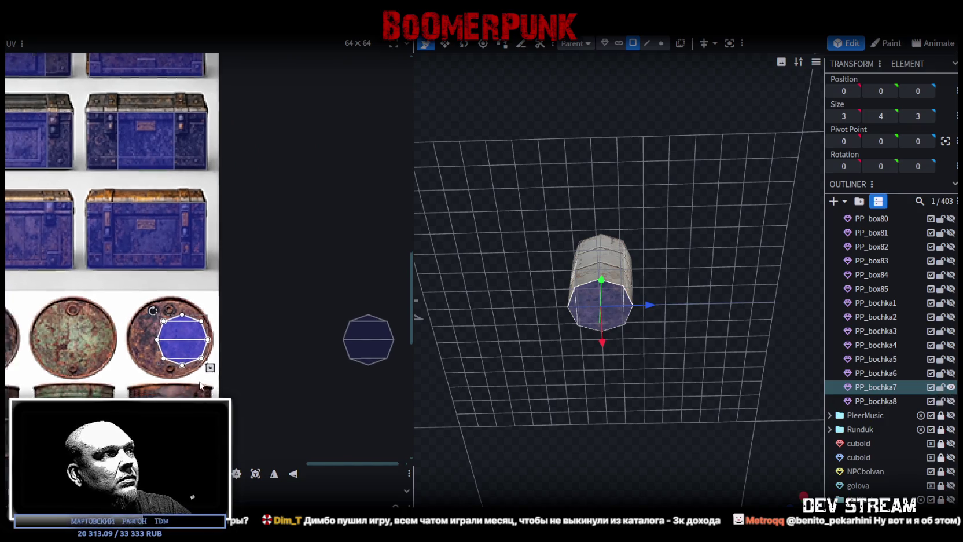
scroll(176, 363, down, 3)
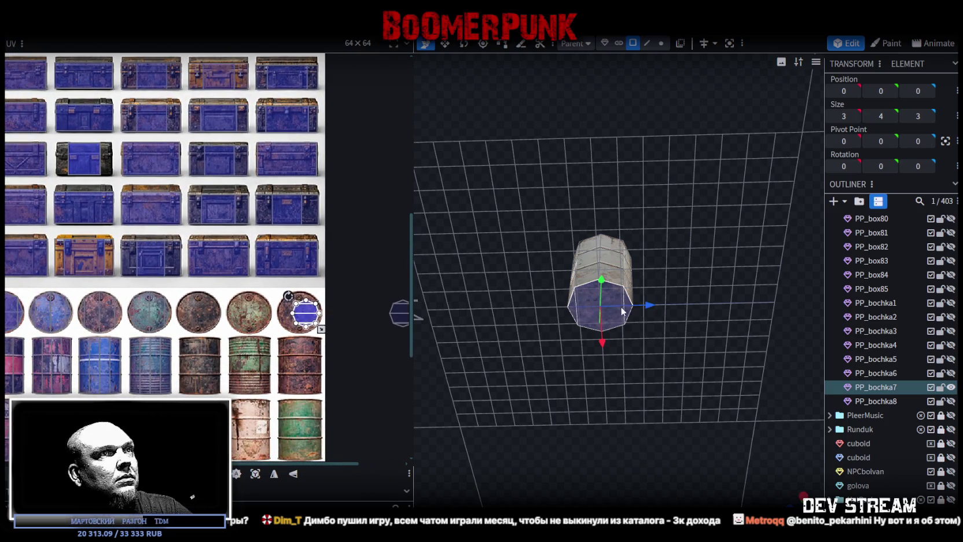
click(622, 310)
scroll(245, 355, up, 3)
Select PP_bochka8 and the top of its barrel
click(876, 400)
middle_drag(309, 296, 302, 297)
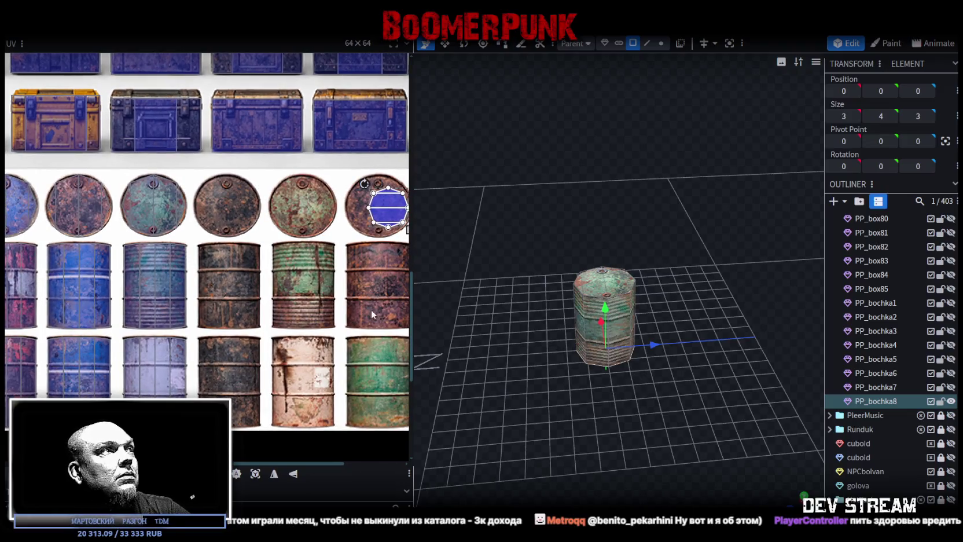
drag(518, 381, 520, 382)
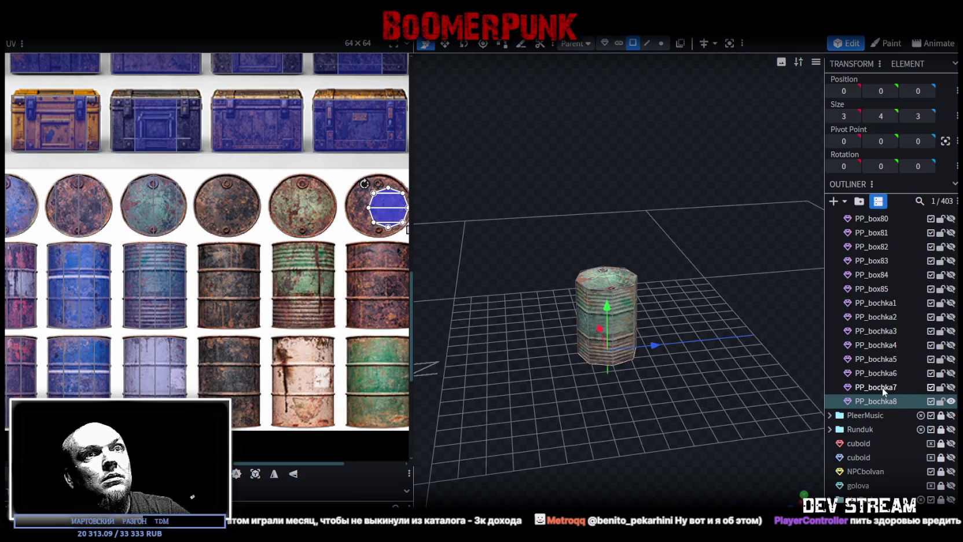
click(873, 406)
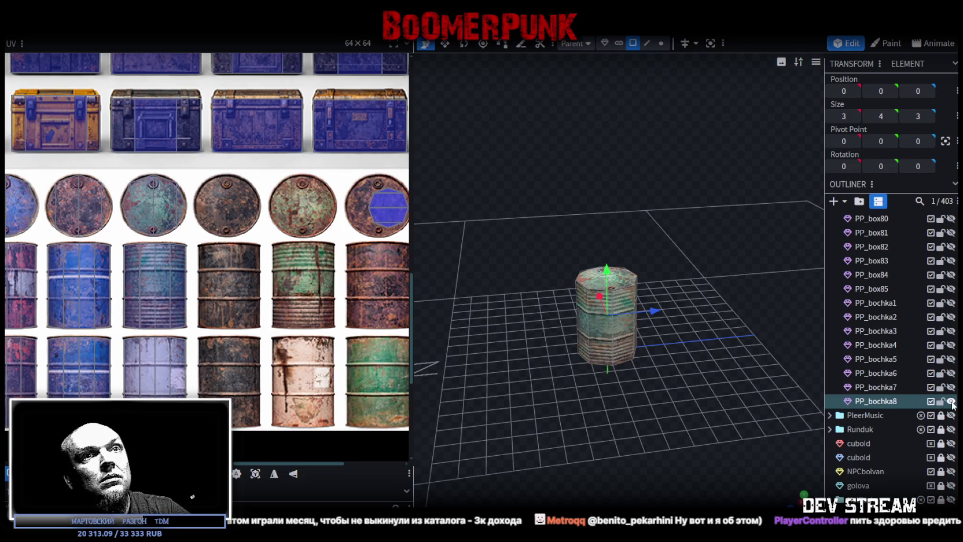
Duplicate the barrel as PP_bochka9 and shift its lid and side UVs one barrel right
key(ctrl+d)
click(861, 413)
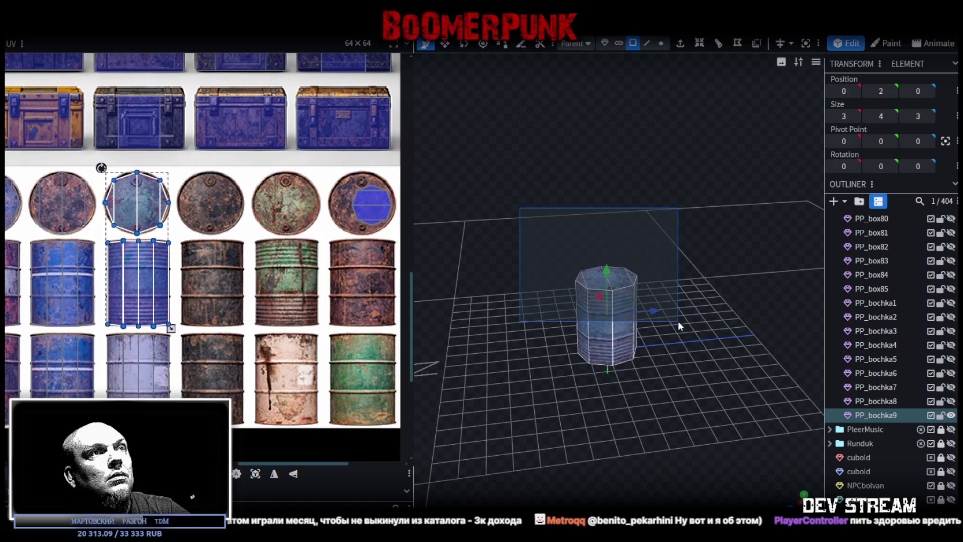
drag(586, 268, 678, 321)
drag(137, 277, 211, 277)
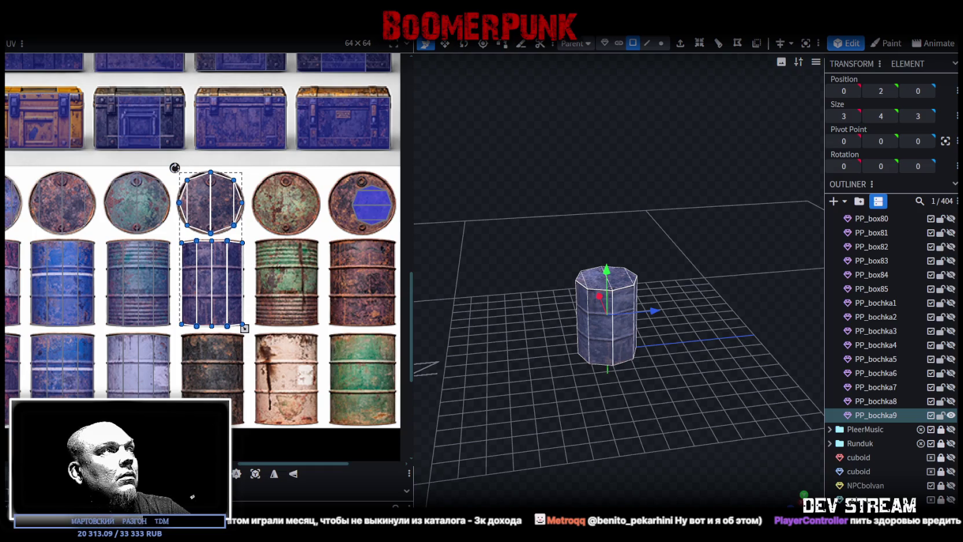
scroll(188, 187, up, 5)
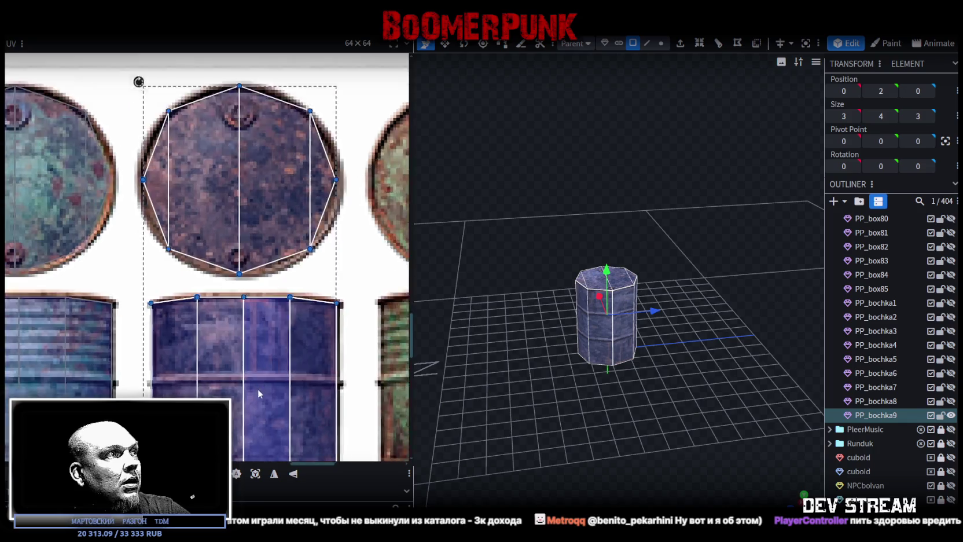
Nudge PP_bochka9's side mapping to fit the blue barrel body, then deselect the faces
middle_drag(258, 389, 233, 255)
drag(499, 296, 523, 287)
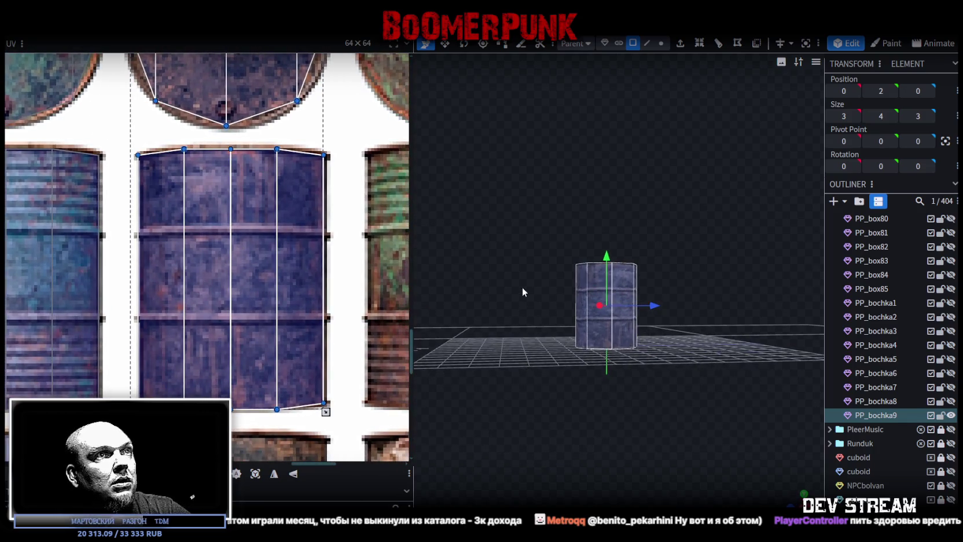
scroll(207, 198, up, 3)
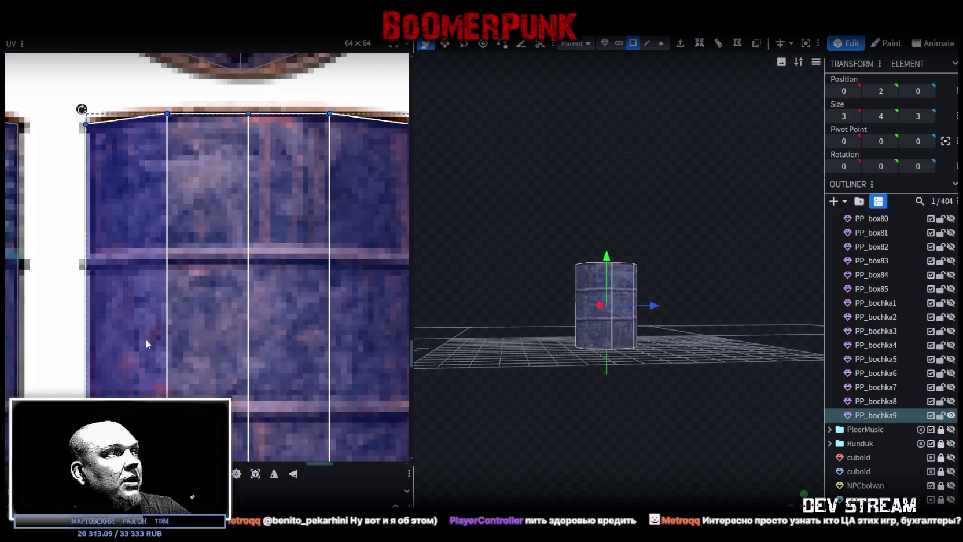
drag(133, 365, 138, 366)
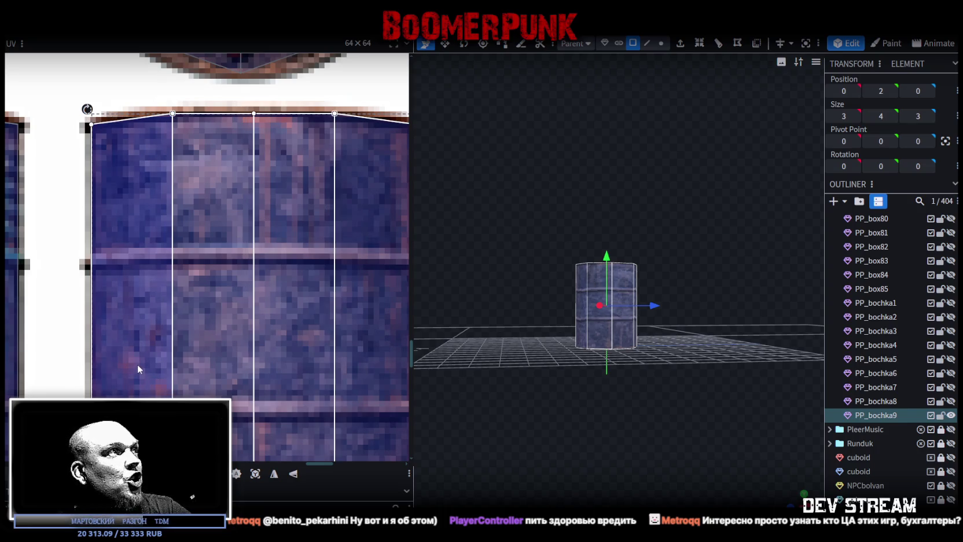
scroll(139, 370, down, 3)
middle_drag(231, 386, 181, 331)
scroll(244, 392, up, 3)
middle_drag(243, 392, 149, 338)
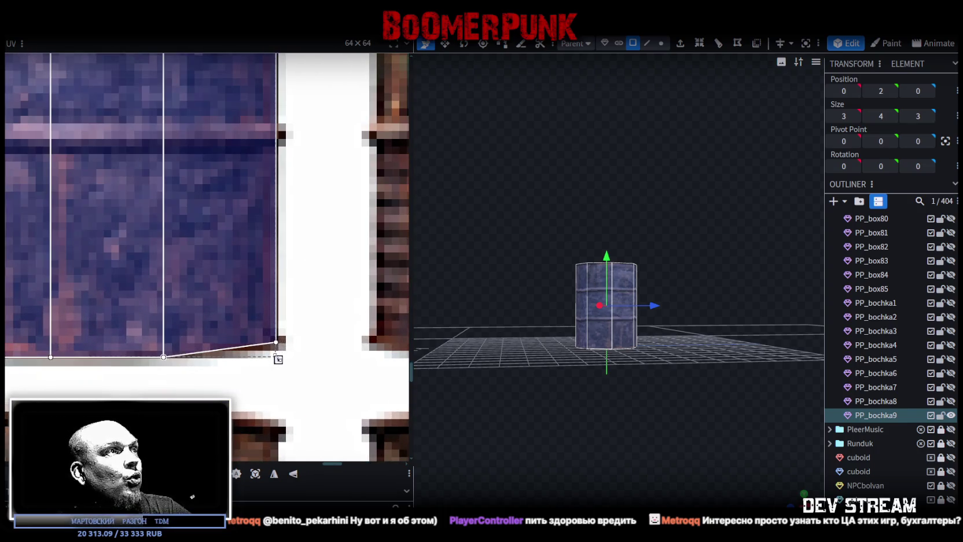
scroll(149, 338, down, 5)
scroll(183, 393, up, 1)
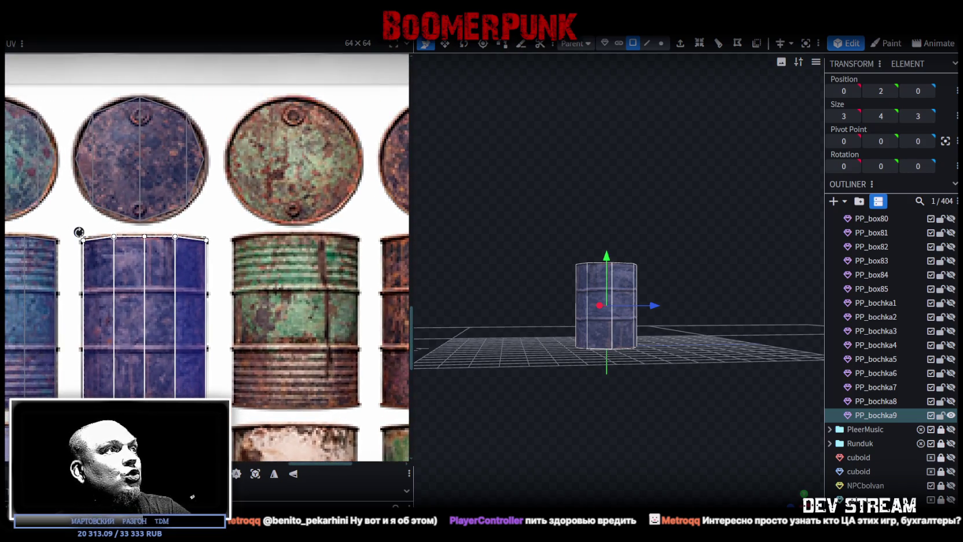
middle_drag(207, 406, 220, 343)
click(888, 417)
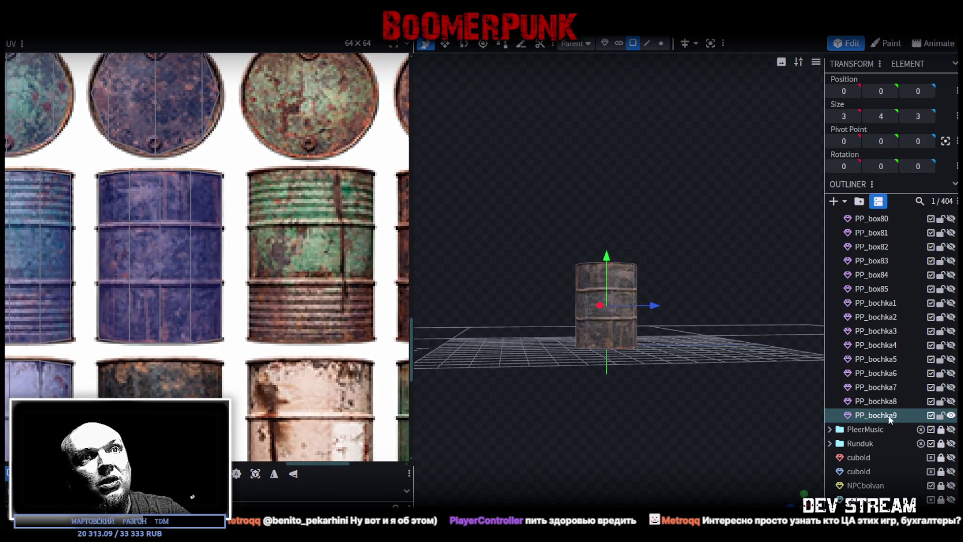
Duplicate the barrel as PP_bochka10 and select its full octagonal top face
key(ctrl+d)
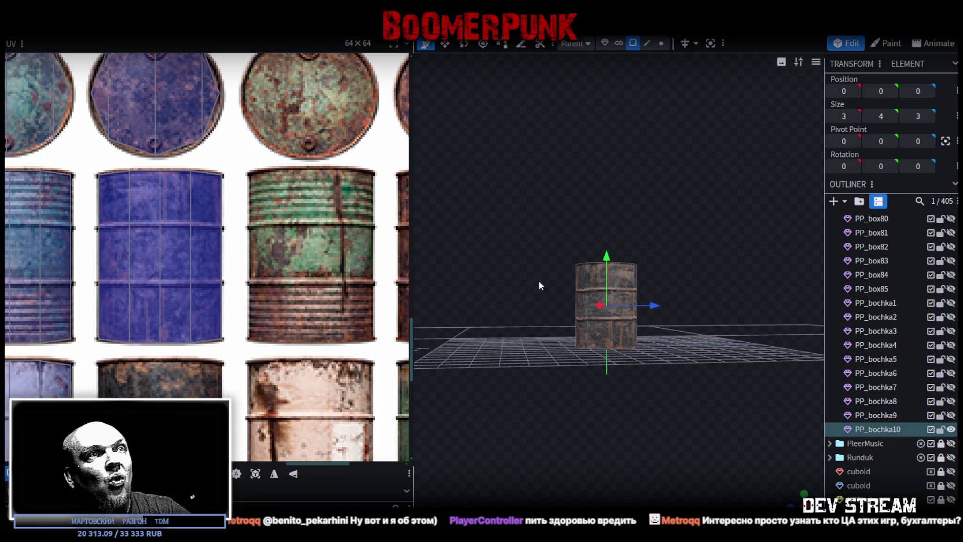
key(ctrl+a)
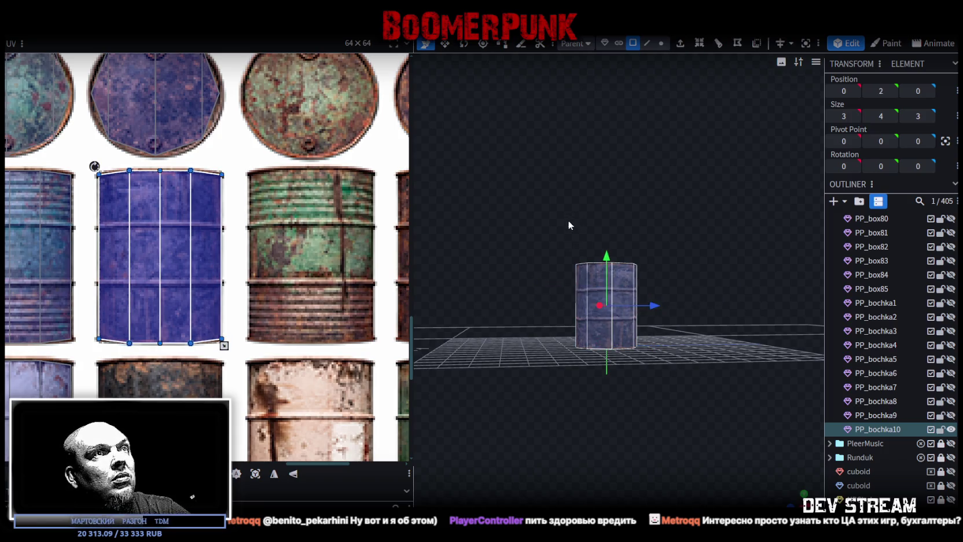
drag(569, 224, 563, 257)
click(587, 282)
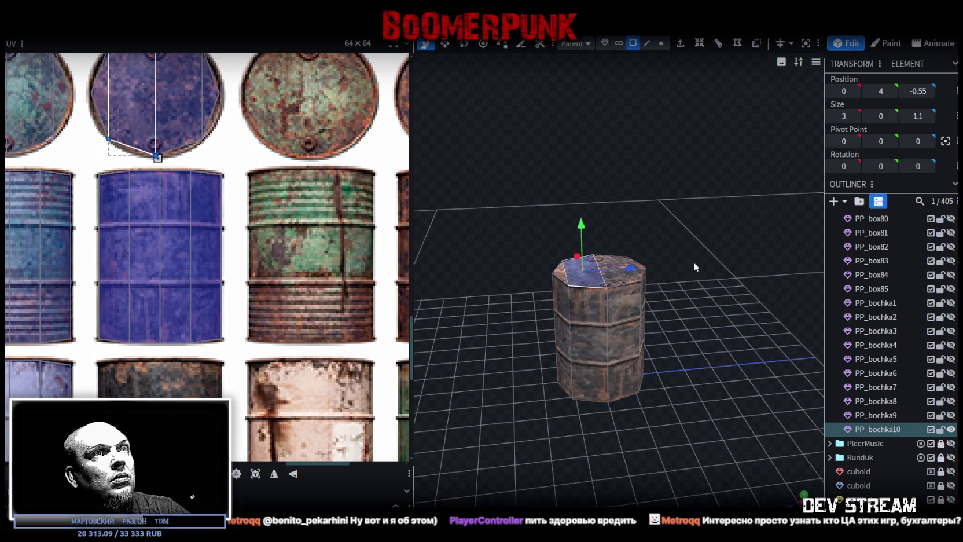
drag(694, 262, 623, 294)
click(632, 268)
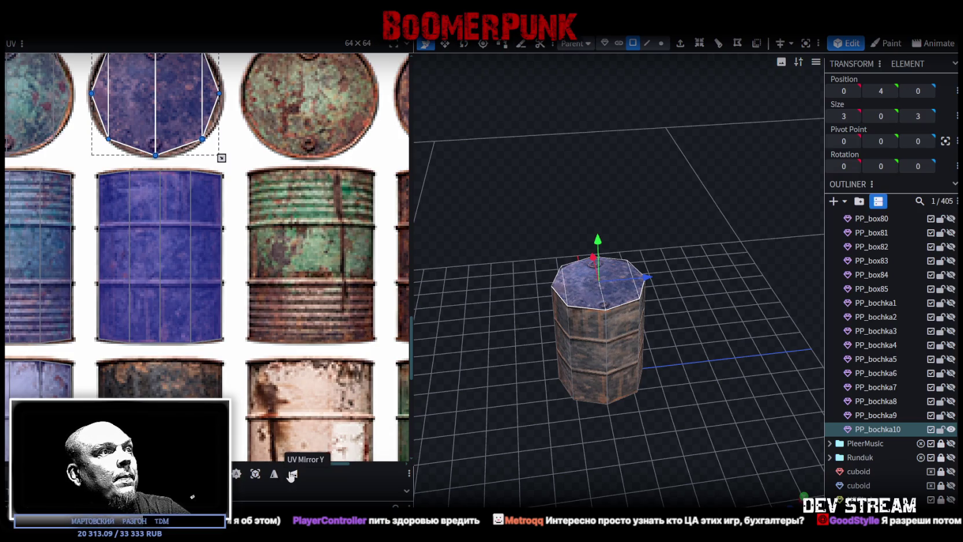
Move PP_bochka10's side UVs onto the dark violet-blue barrel texture and stretch their bottom edge down
drag(508, 426, 542, 317)
double_click(579, 315)
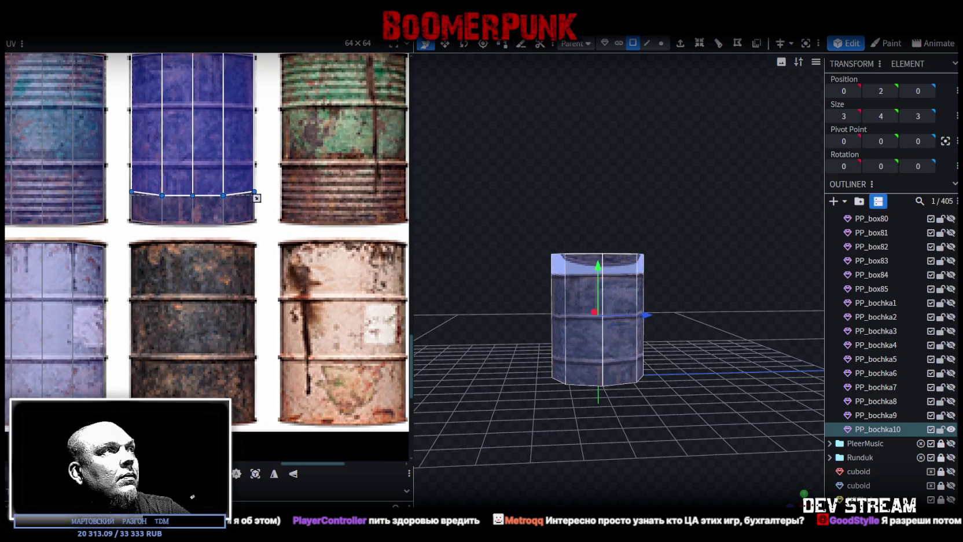
drag(254, 198, 127, 219)
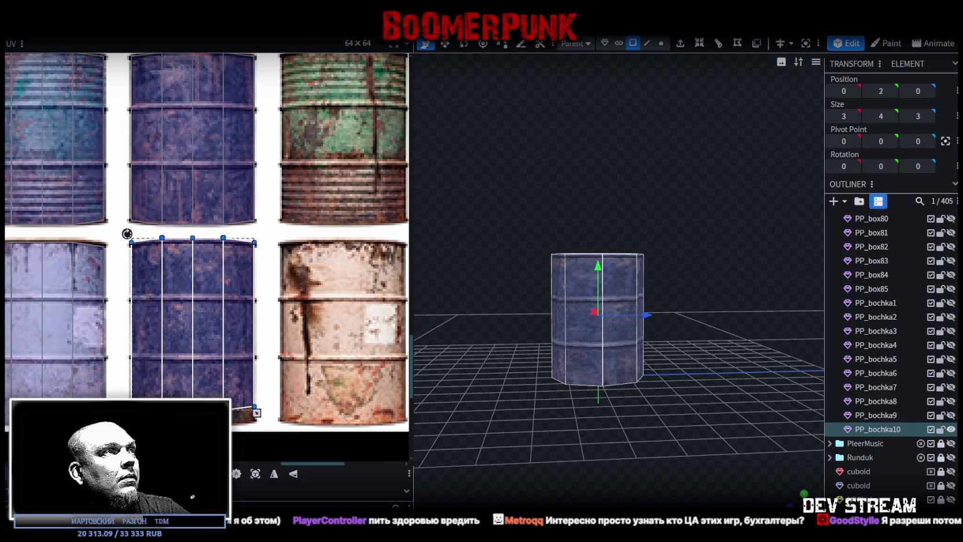
drag(223, 248, 223, 268)
scroll(189, 247, up, 3)
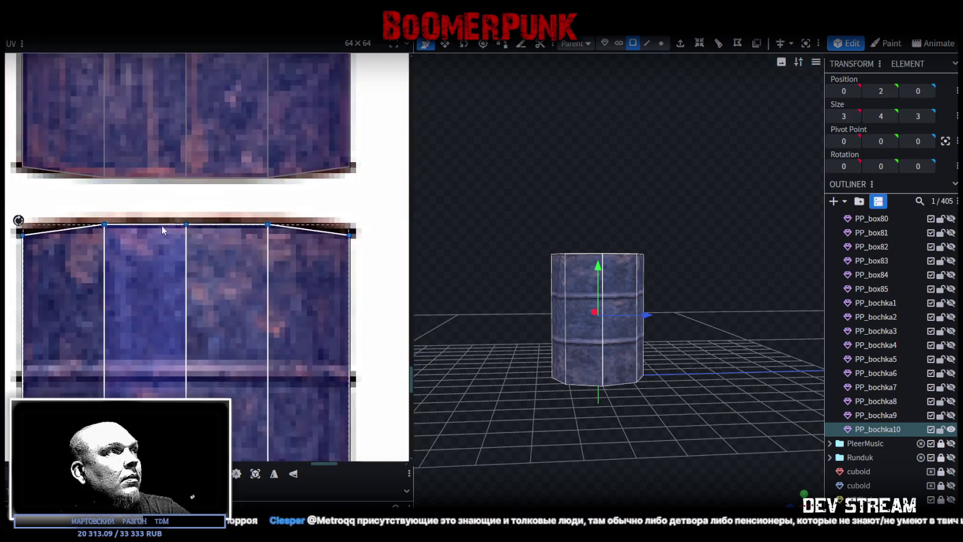
scroll(156, 232, up, 3)
scroll(173, 377, down, 3)
scroll(173, 376, down, 2)
scroll(236, 307, up, 3)
scroll(250, 299, up, 2)
mouse_move(251, 300)
mouse_down()
mouse_move(250, 339)
mouse_move(249, 328)
mouse_up()
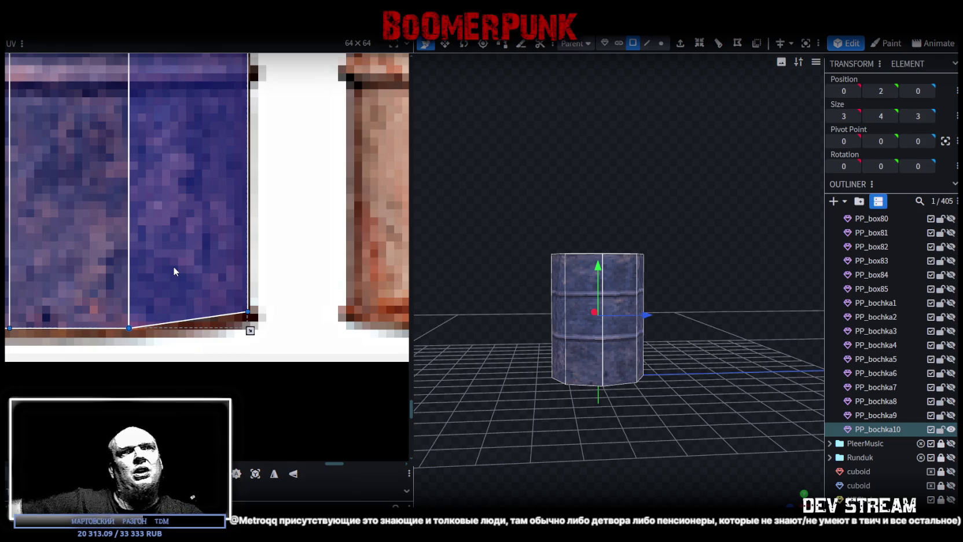
scroll(174, 213, down, 3)
scroll(191, 231, down, 2)
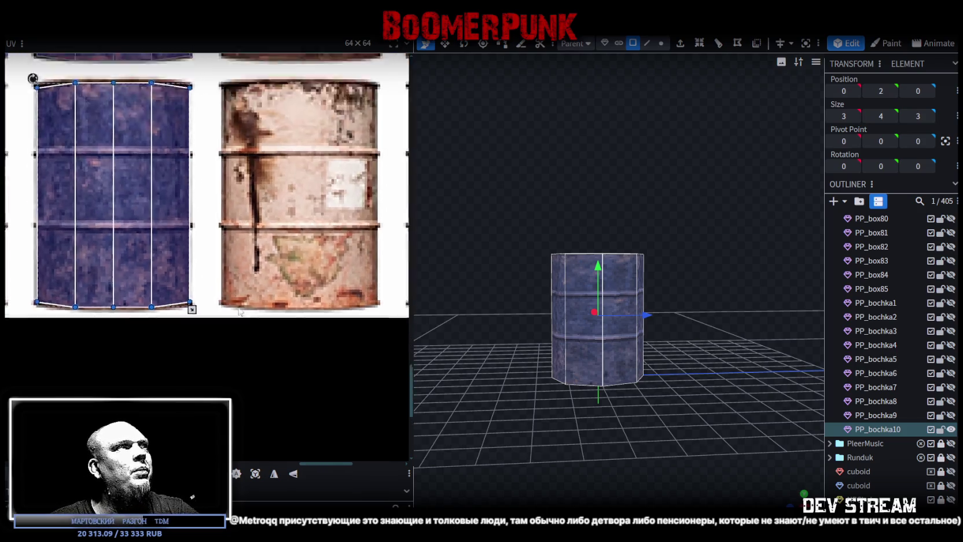
scroll(197, 238, down, 1)
scroll(220, 314, down, 2)
scroll(220, 315, down, 1)
scroll(266, 278, down, 1)
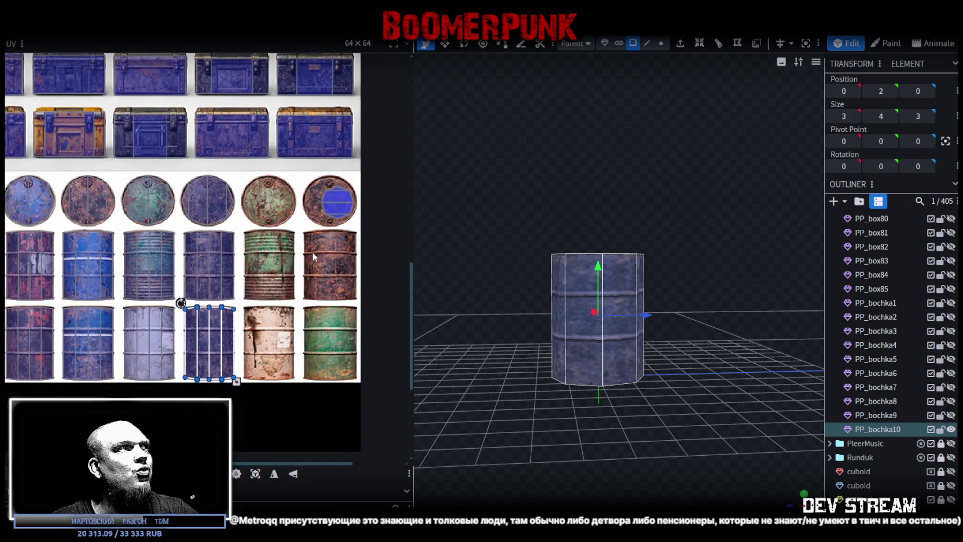
Hide PP_bochka10 and bring PP_bochka8's green rusty barrel back into view
click(950, 429)
click(876, 413)
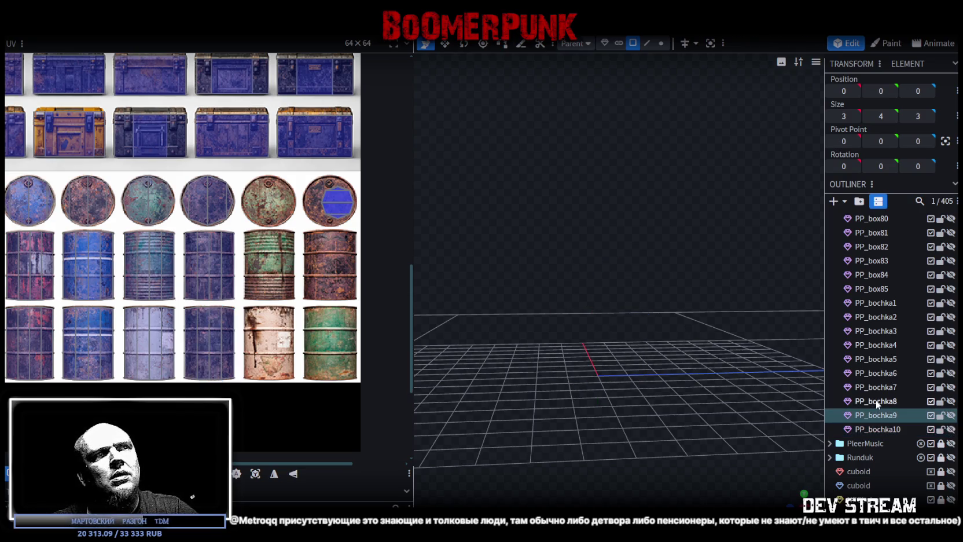
click(876, 402)
click(875, 387)
click(951, 388)
click(951, 387)
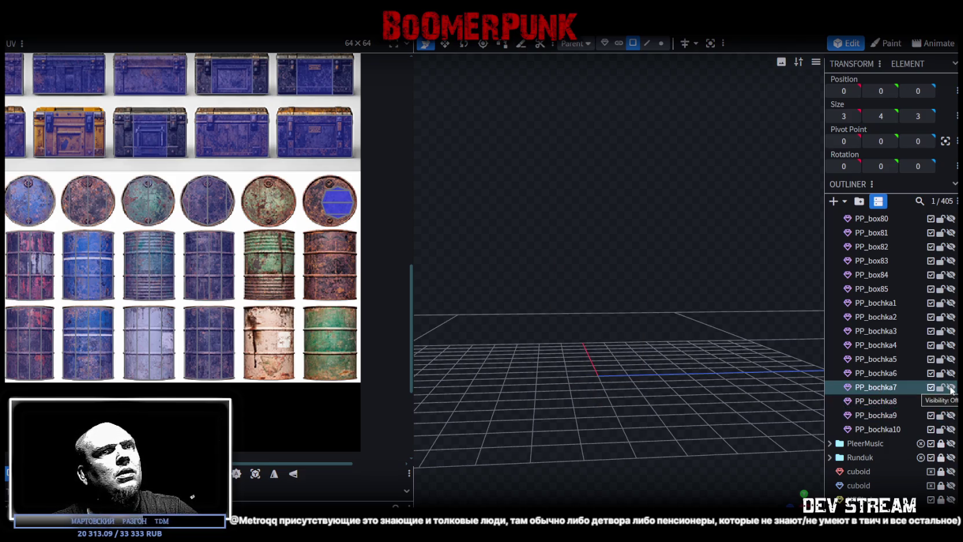
click(951, 401)
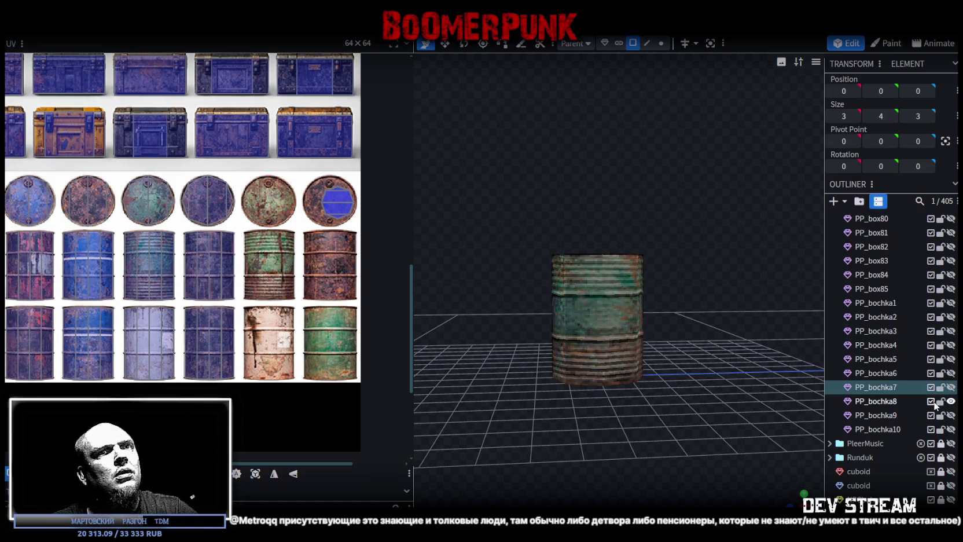
Select all of PP_bochka8's faces, then deselect them and duplicate the barrel
click(877, 402)
double_click(572, 266)
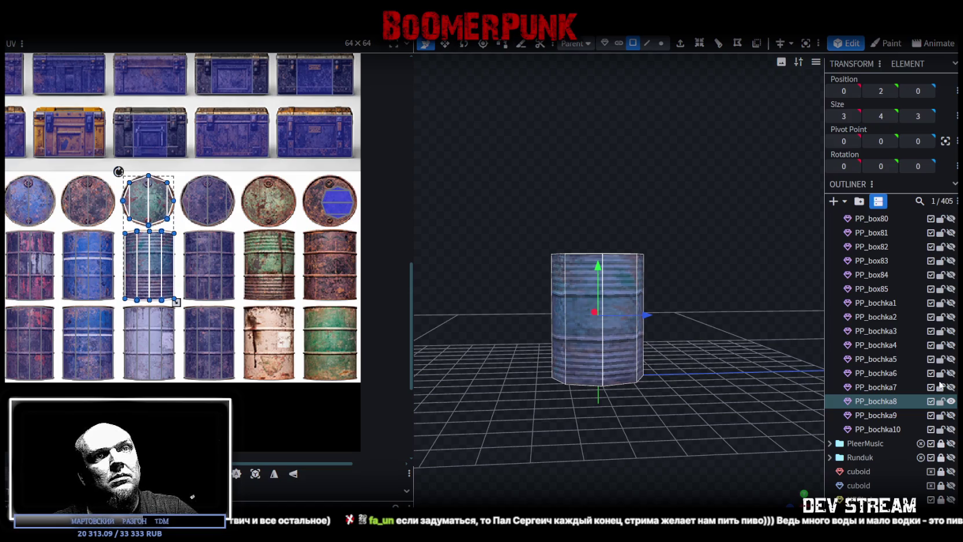
click(877, 415)
key(ctrl+d)
Move the new copy below PP_bochka10 and name it PP_bochka11
drag(890, 420, 889, 445)
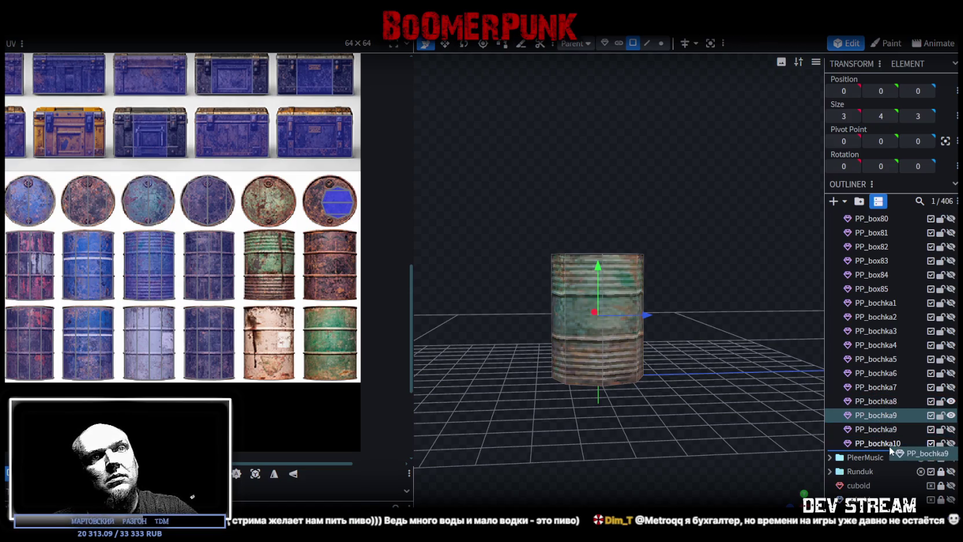
text(11)
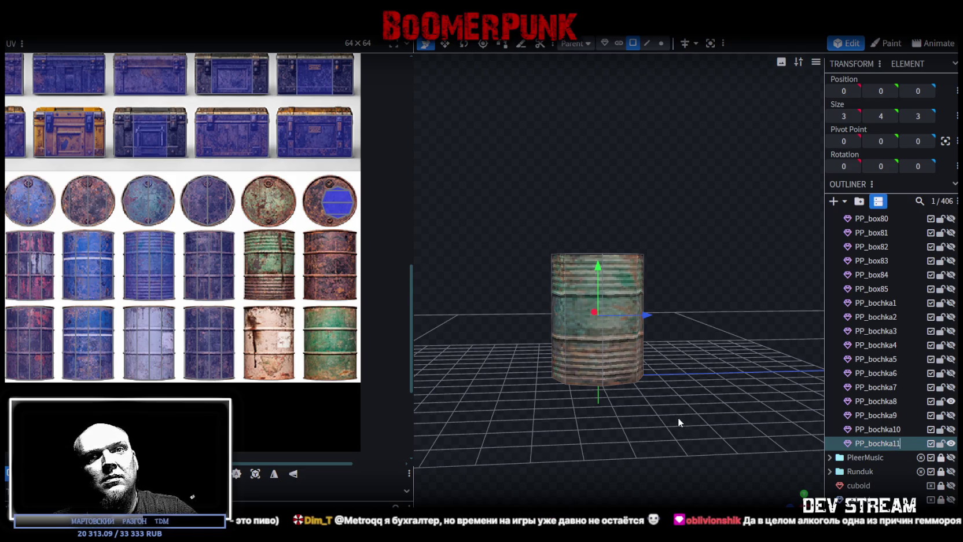
click(645, 443)
Map PP_bochka11's side faces onto the fifth rusty barrel texture, nudged slightly up
click(883, 432)
click(883, 444)
drag(545, 219, 704, 302)
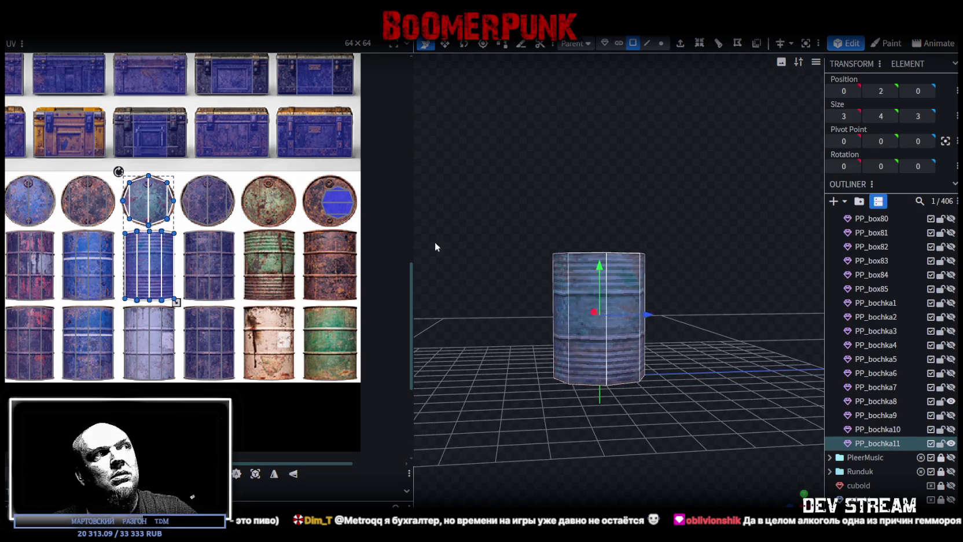
drag(118, 171, 212, 171)
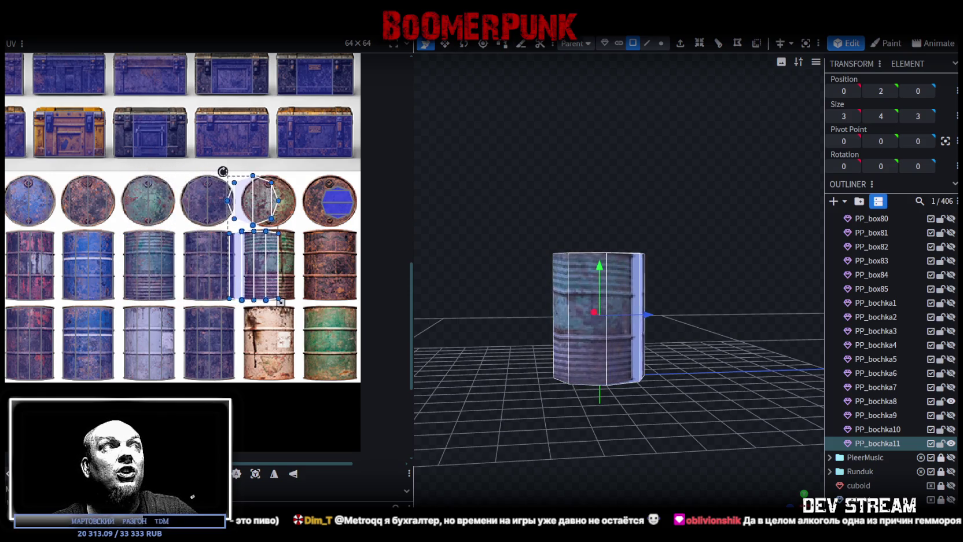
drag(212, 171, 239, 172)
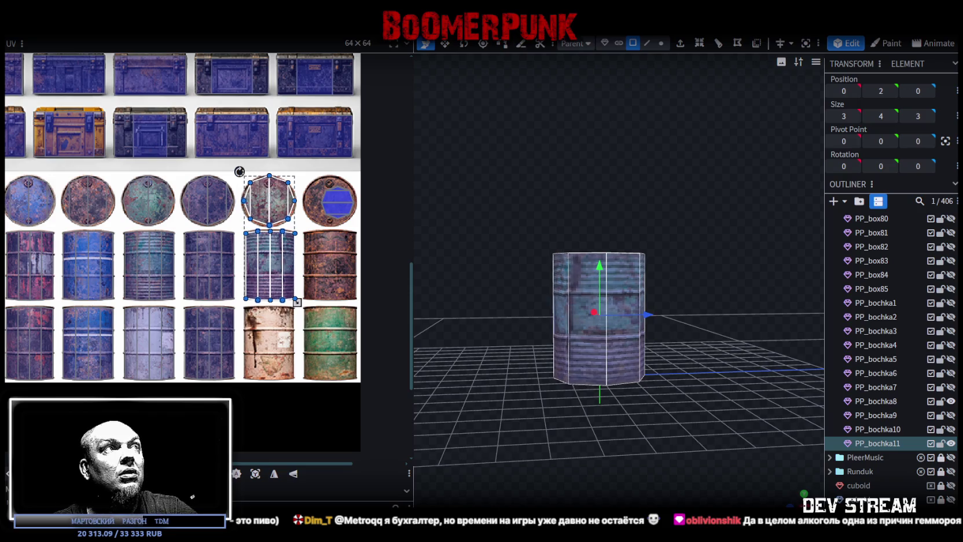
scroll(250, 236, up, 2)
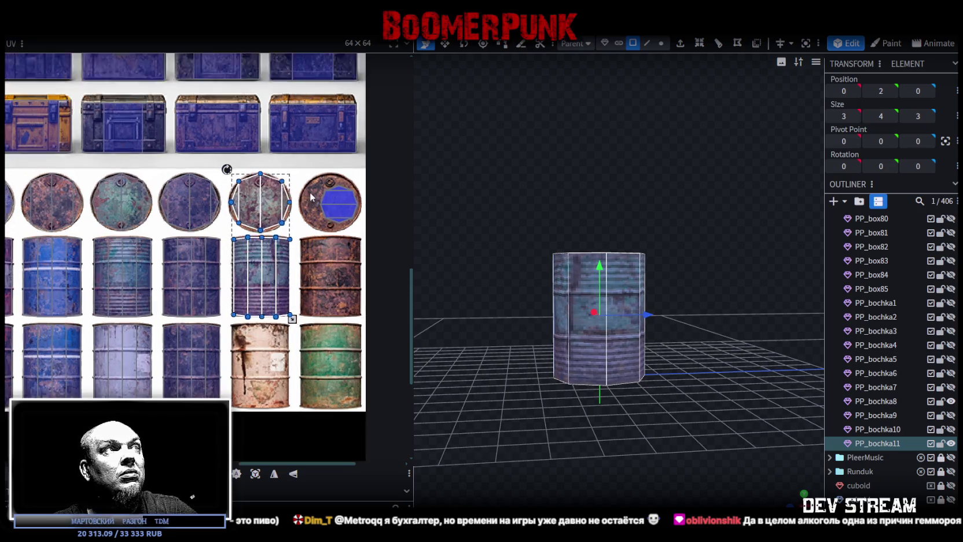
scroll(250, 237, up, 2)
scroll(250, 236, up, 2)
scroll(250, 236, up, 2)
scroll(250, 236, down, 1)
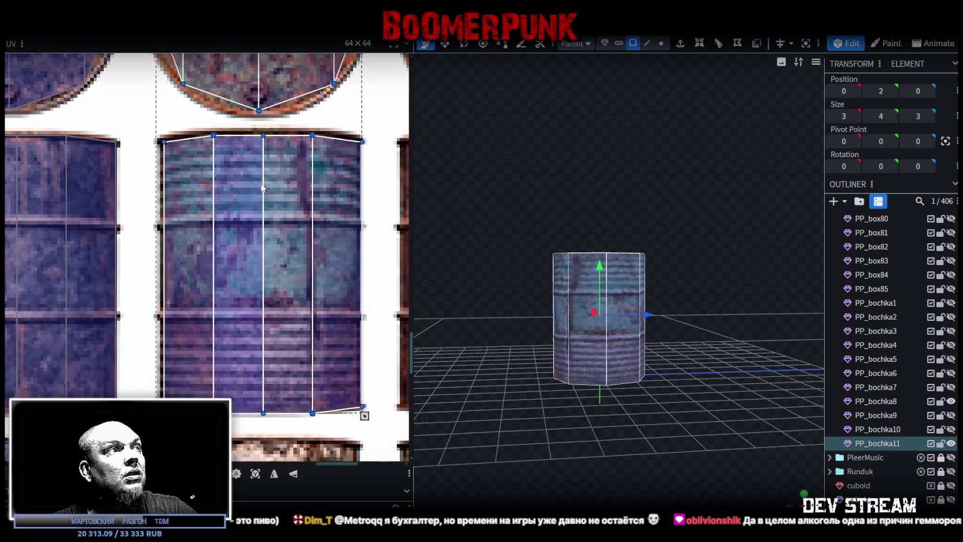
mouse_move(364, 416)
mouse_down()
mouse_move(364, 405)
mouse_move(360, 416)
mouse_up()
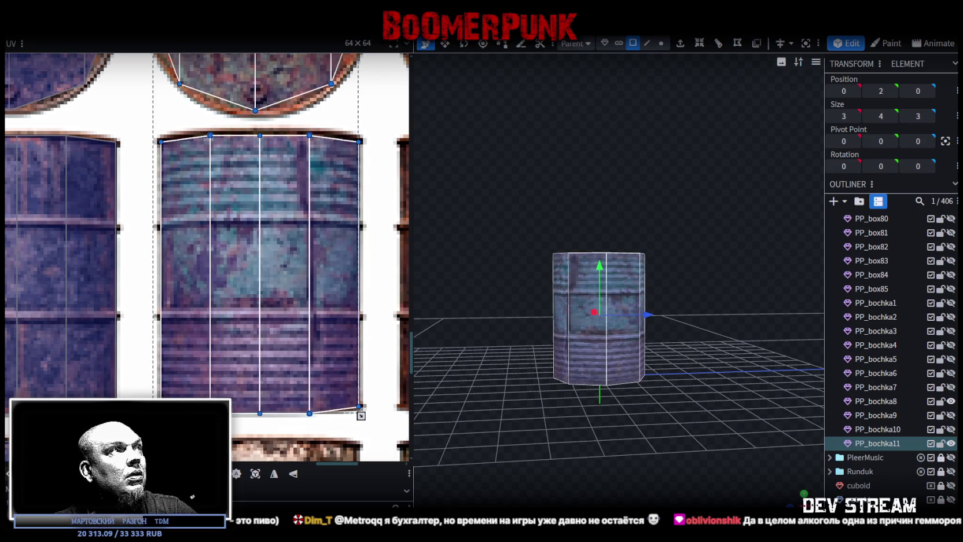
Fit the top face's UV over a rusty lid circle, then duplicate the barrel as PP_bochka12
scroll(274, 338, down, 3)
scroll(246, 343, up, 2)
scroll(311, 346, up, 1)
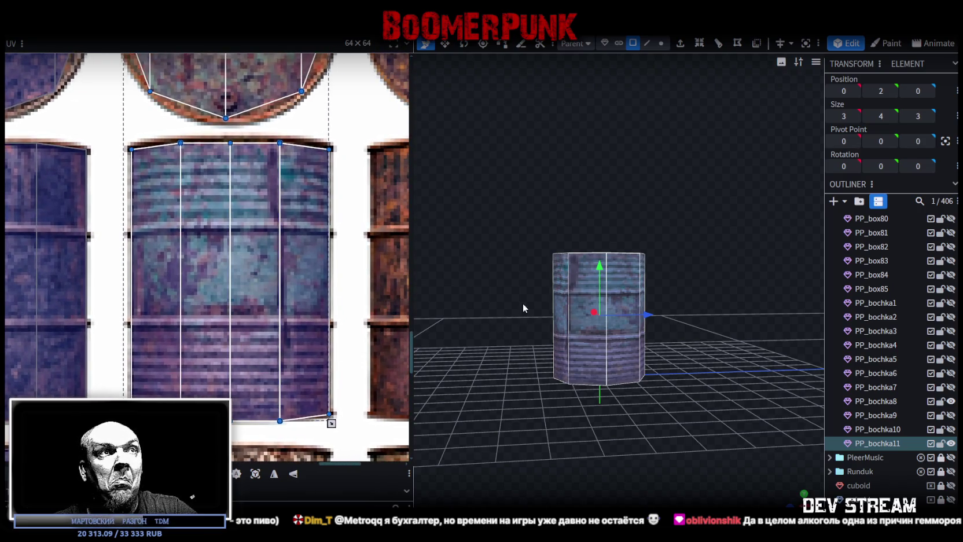
scroll(265, 425, up, 3)
scroll(304, 399, up, 1)
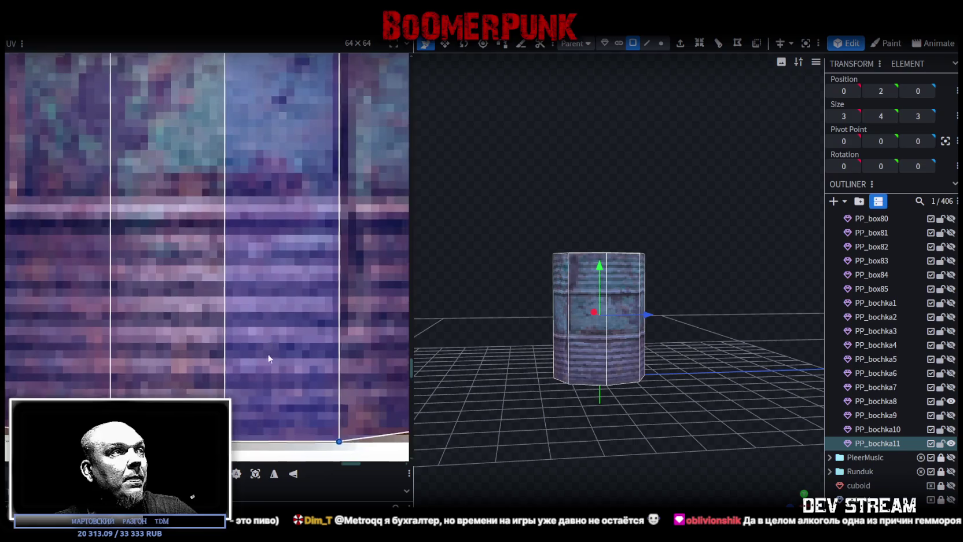
scroll(261, 302, up, 3)
scroll(258, 257, up, 3)
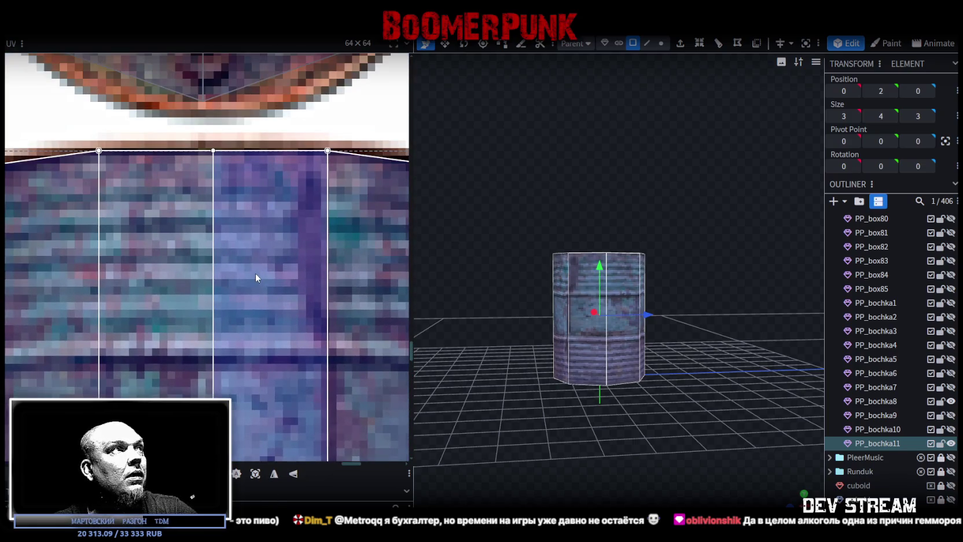
scroll(256, 274, down, 3)
scroll(254, 259, up, 2)
scroll(169, 228, up, 3)
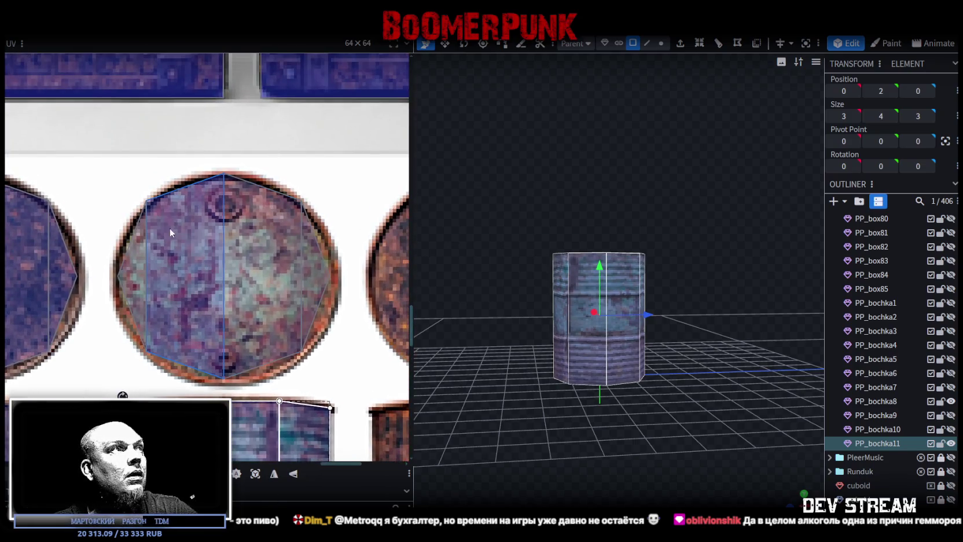
click(189, 253)
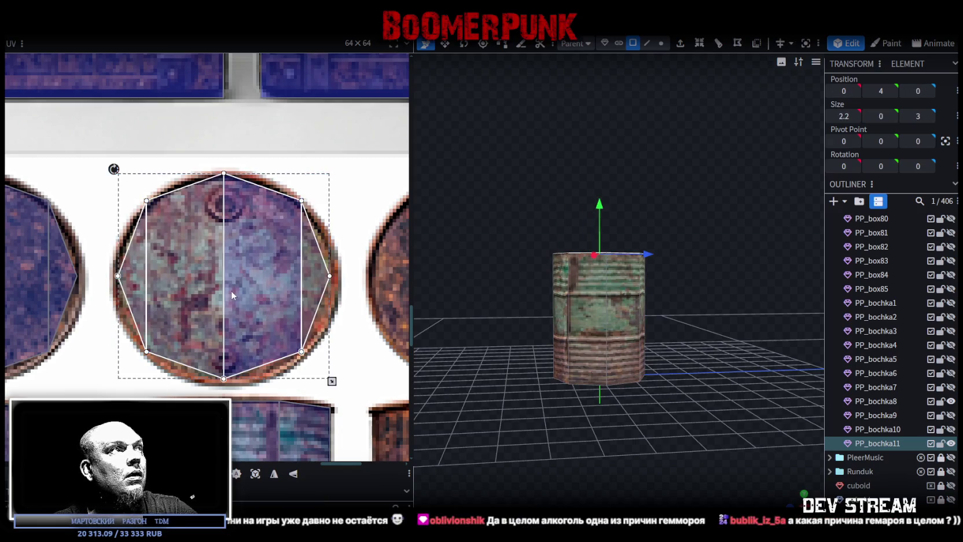
drag(231, 289, 231, 292)
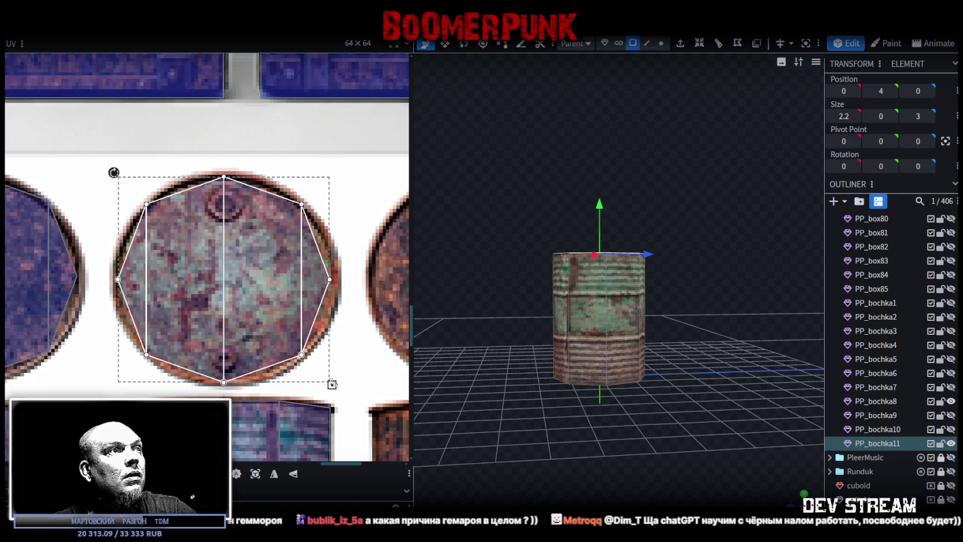
drag(332, 384, 335, 384)
scroll(351, 361, up, 1)
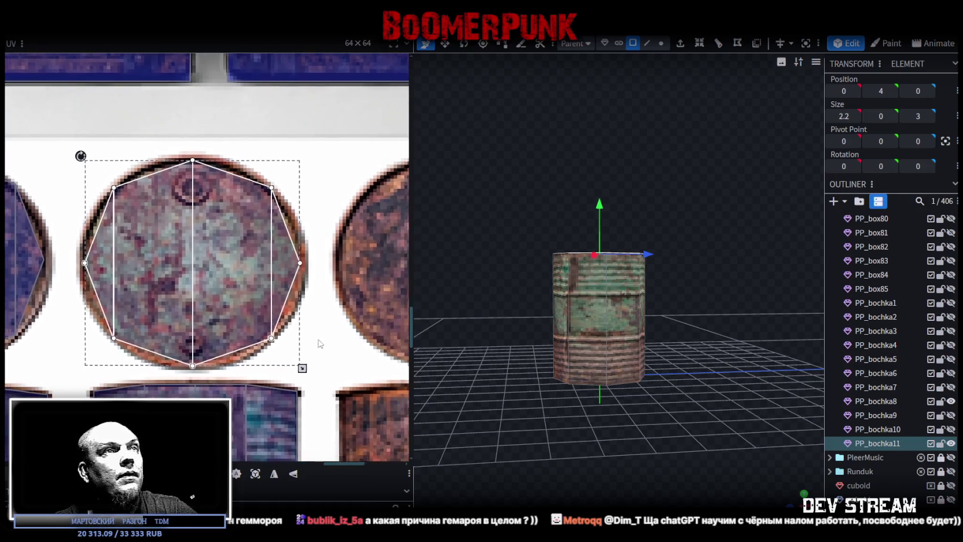
drag(629, 421, 617, 475)
scroll(278, 329, down, 2)
scroll(279, 329, down, 3)
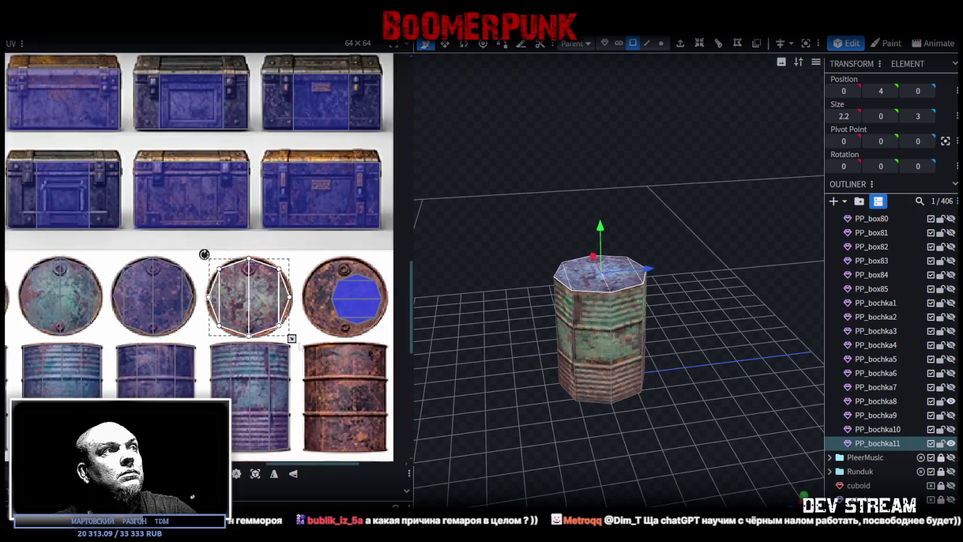
middle_drag(331, 401, 311, 237)
scroll(309, 244, down, 1)
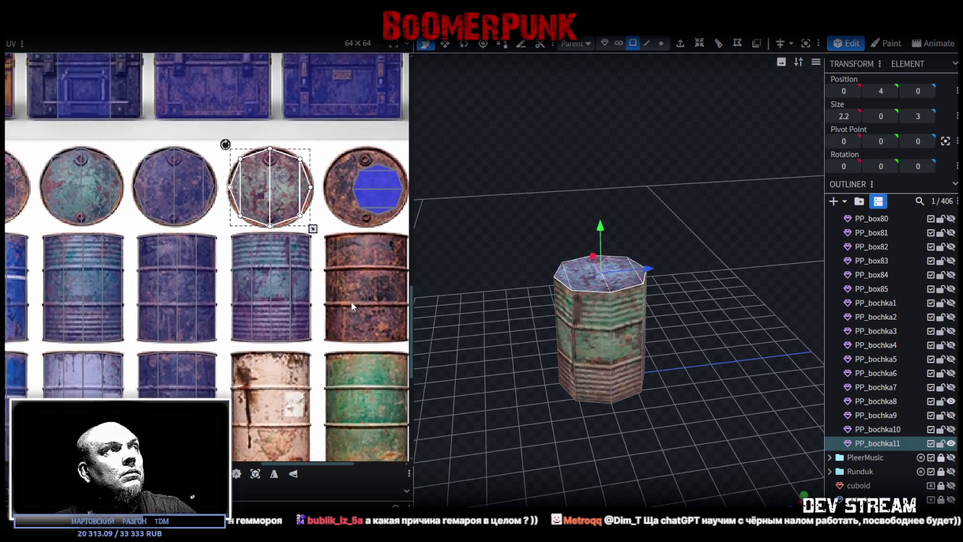
scroll(293, 286, down, 1)
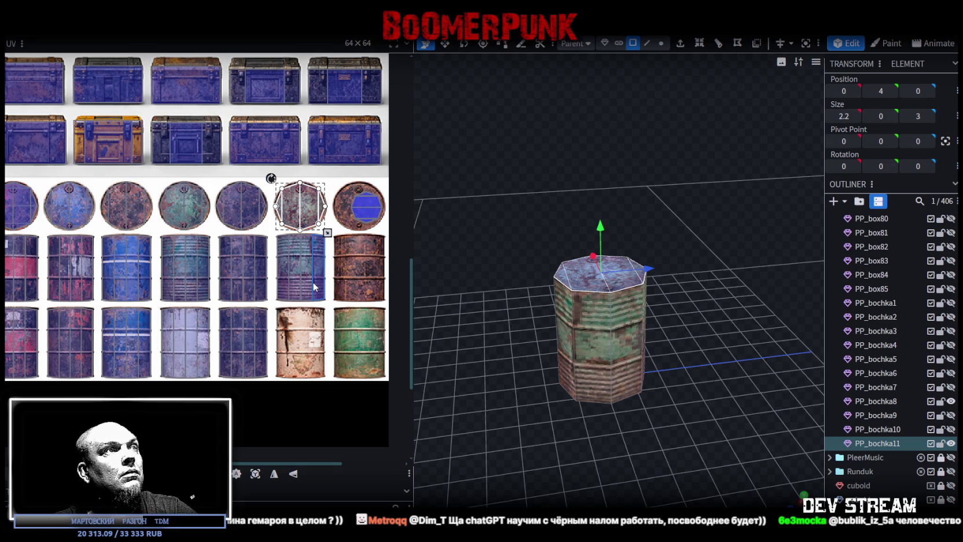
scroll(289, 283, down, 1)
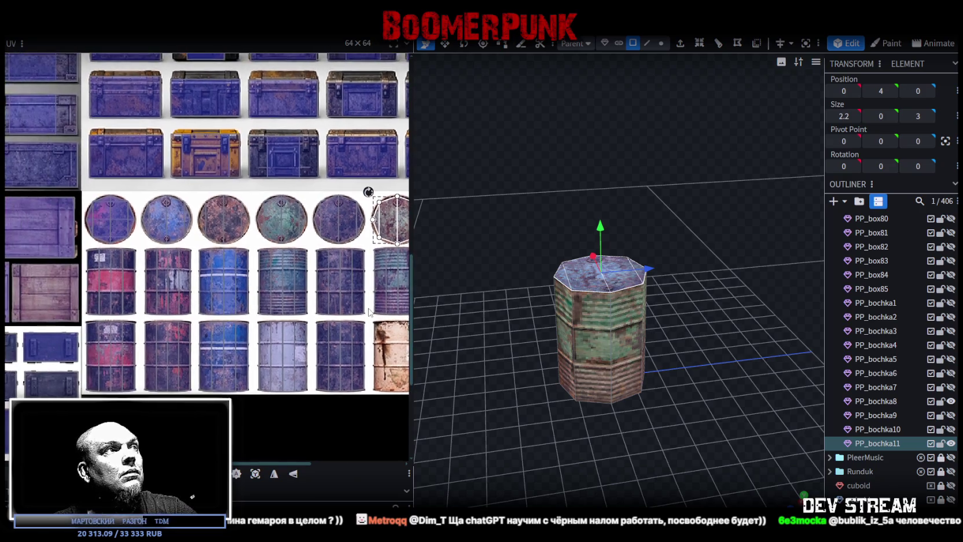
scroll(245, 282, up, 1)
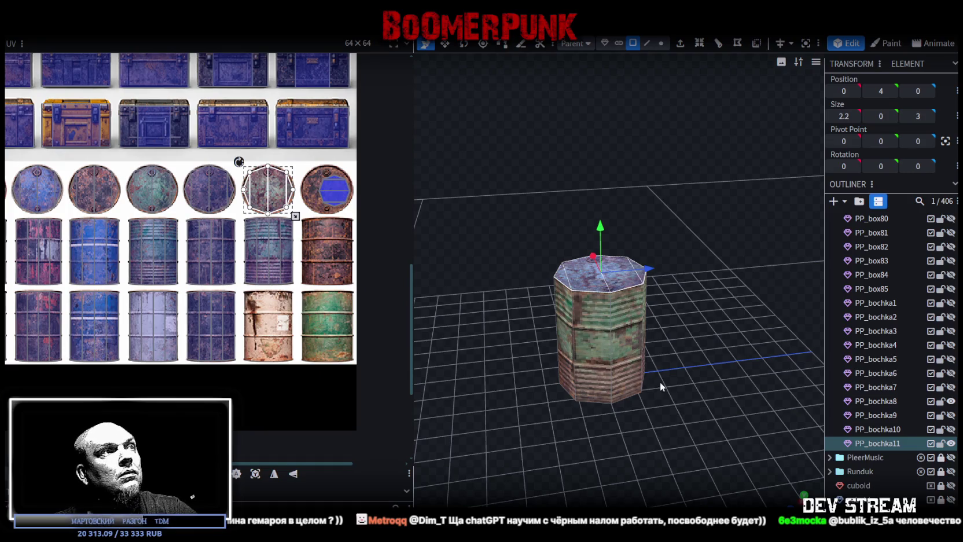
click(871, 444)
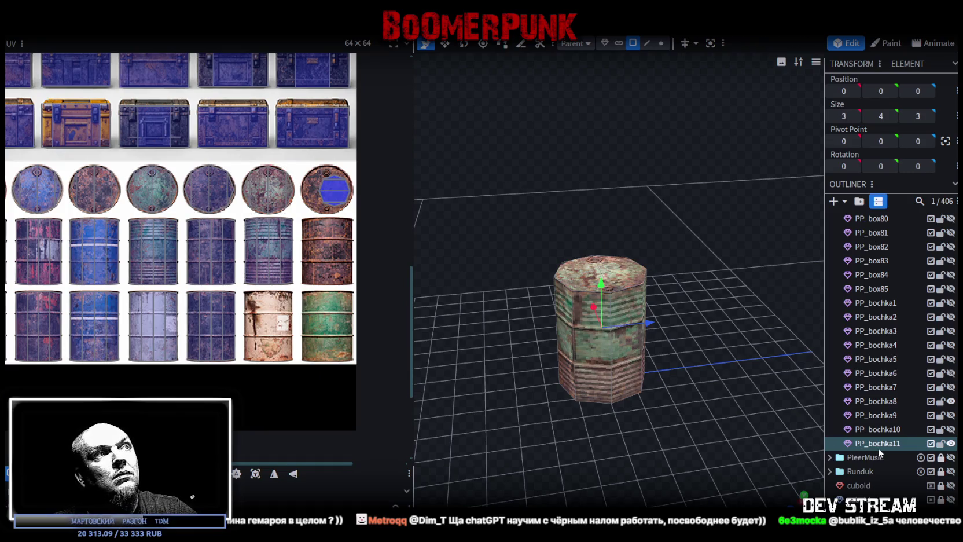
key(ctrl+d)
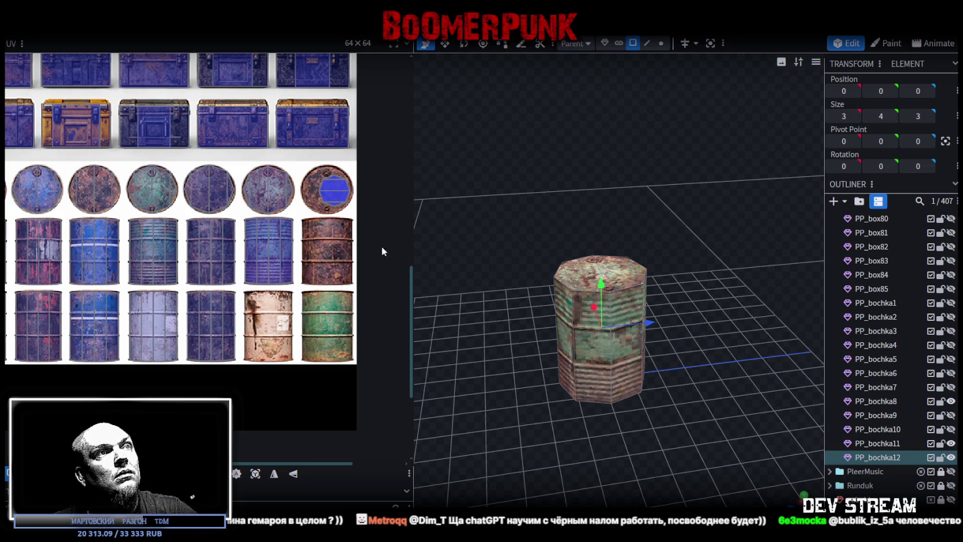
Select the copy's whole octagonal top and mirror its lid UV
drag(514, 335, 516, 292)
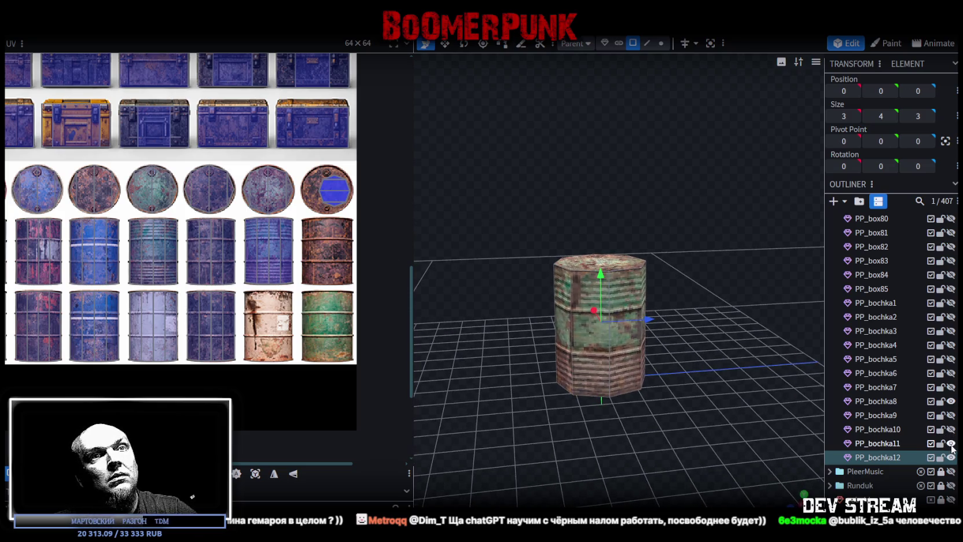
drag(508, 269, 627, 268)
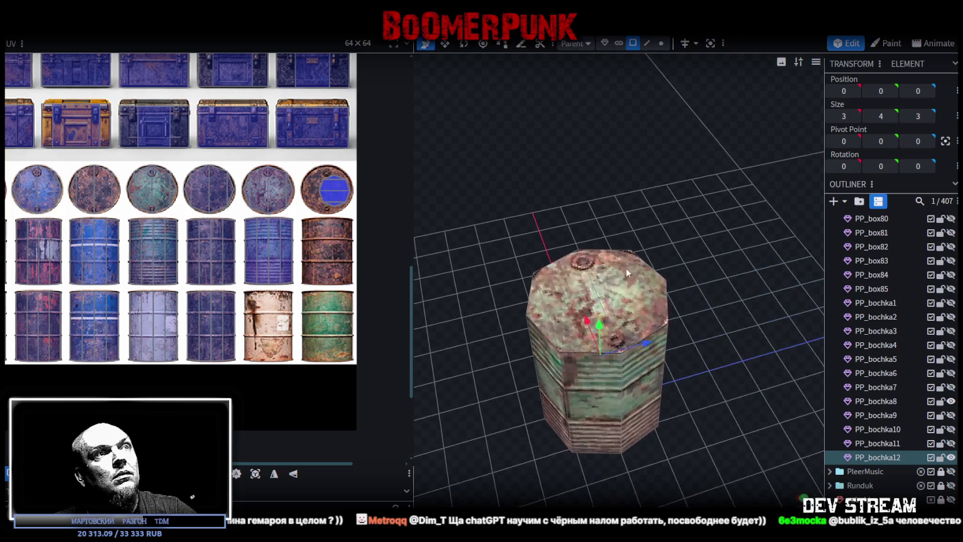
click(539, 314)
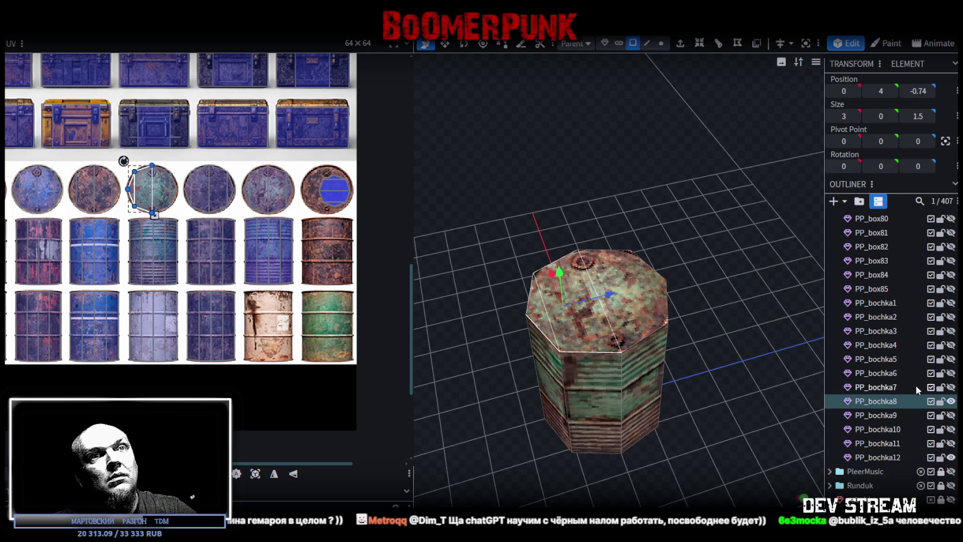
click(550, 322)
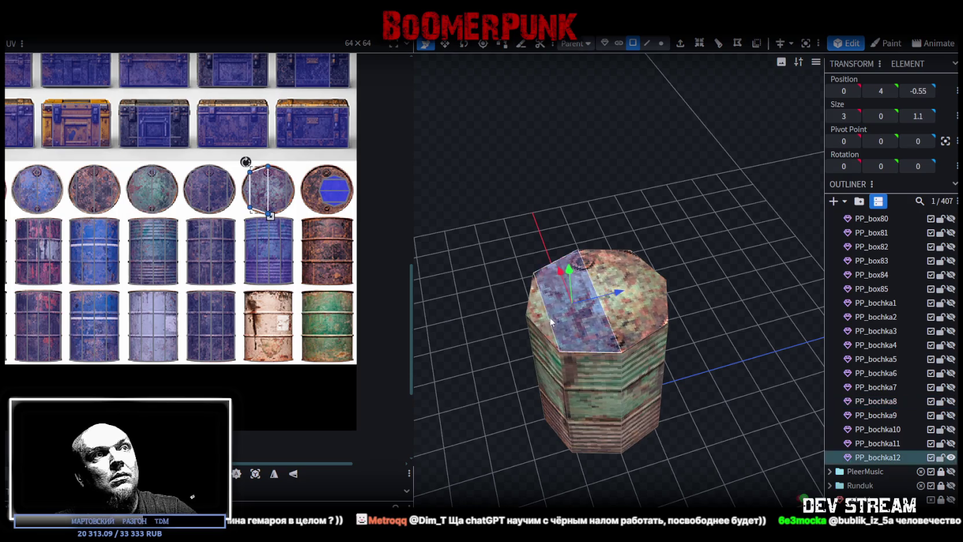
click(654, 309)
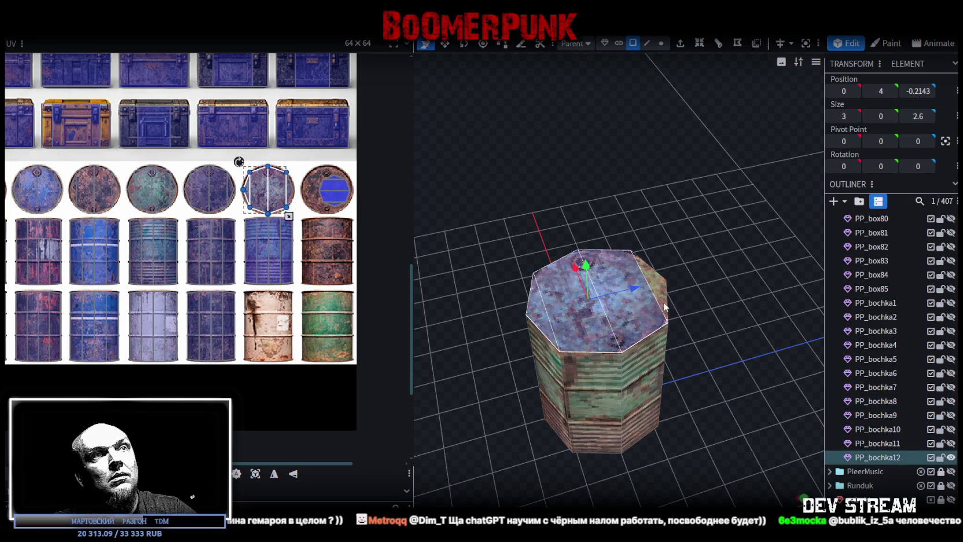
click(664, 301)
click(294, 474)
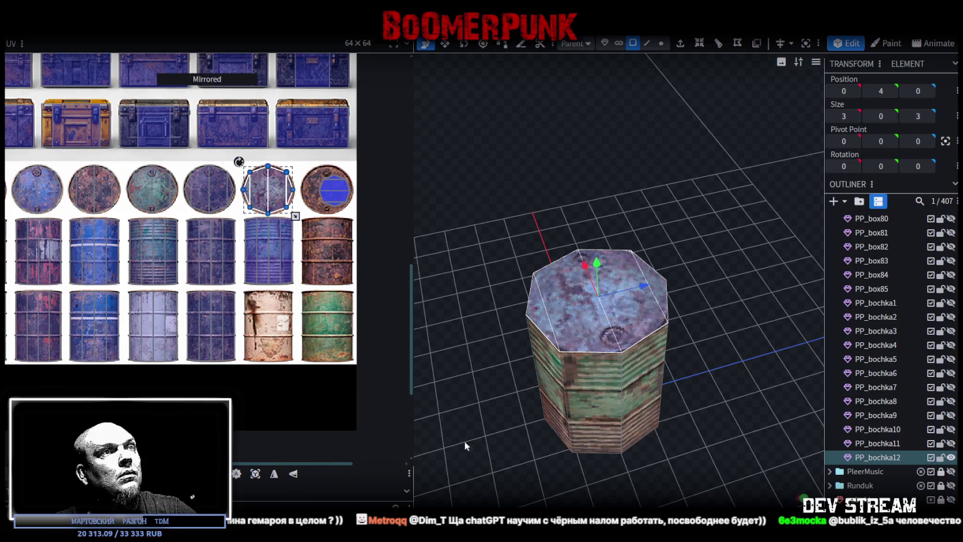
Select the barrel body and move its UV onto the teal barrel texture
drag(452, 444, 474, 393)
click(648, 347)
scroll(229, 271, up, 2)
scroll(339, 309, up, 1)
middle_drag(339, 309, 219, 287)
Place PP_bochka12's side UV on the teal barrel, shift it up slightly and widen it rightward
drag(156, 193, 240, 304)
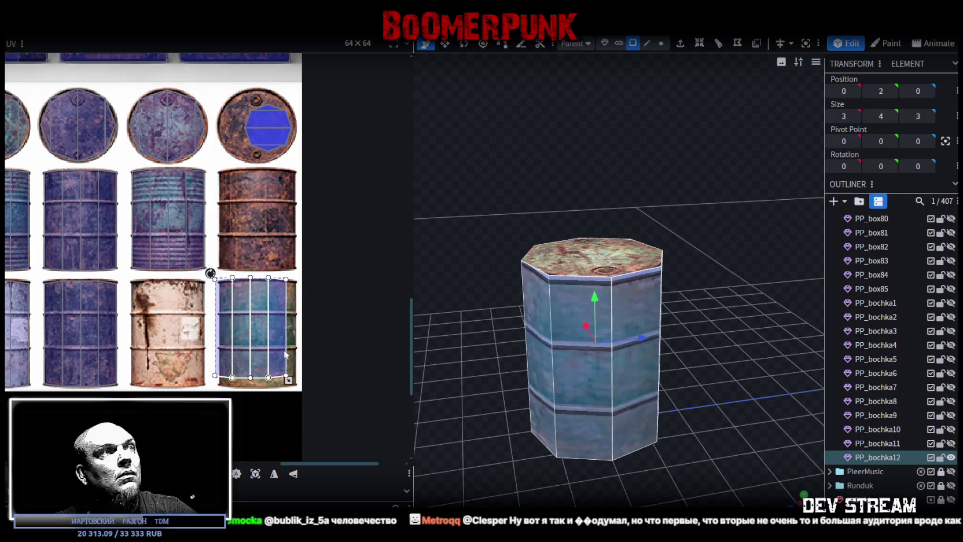
scroll(232, 292, up, 3)
key(ctrl+z)
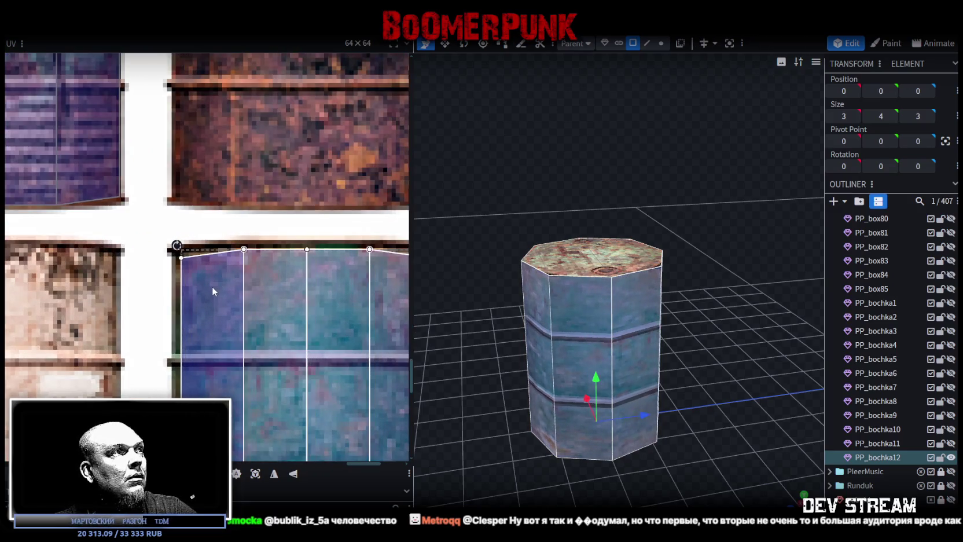
drag(209, 287, 205, 280)
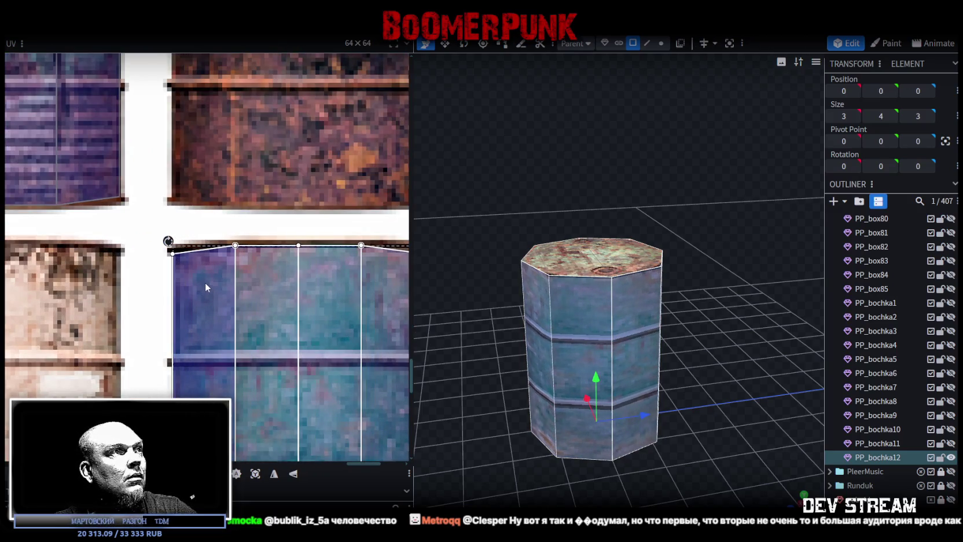
scroll(248, 335, down, 2)
scroll(248, 307, down, 2)
scroll(281, 362, up, 3)
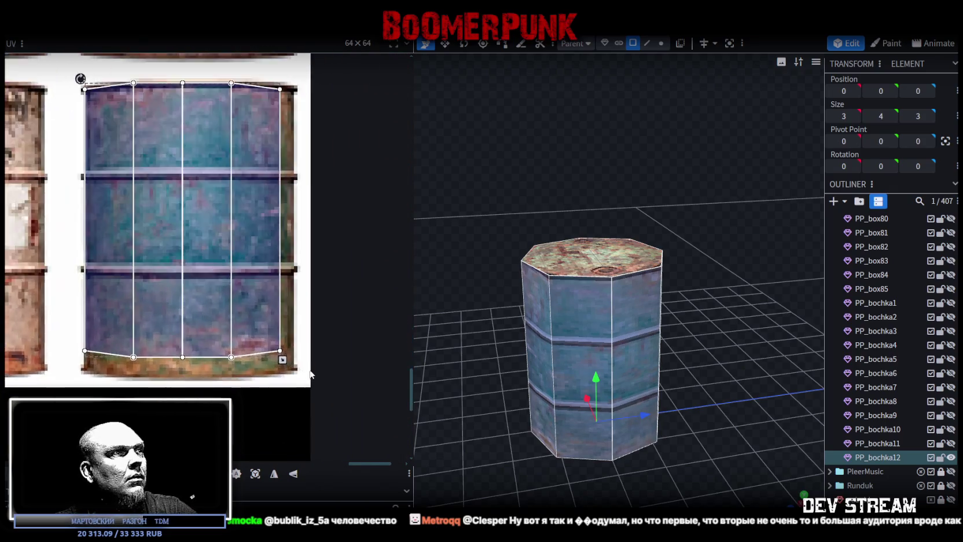
scroll(261, 350, up, 2)
mouse_move(255, 343)
mouse_down()
mouse_move(278, 342)
mouse_move(277, 376)
mouse_up()
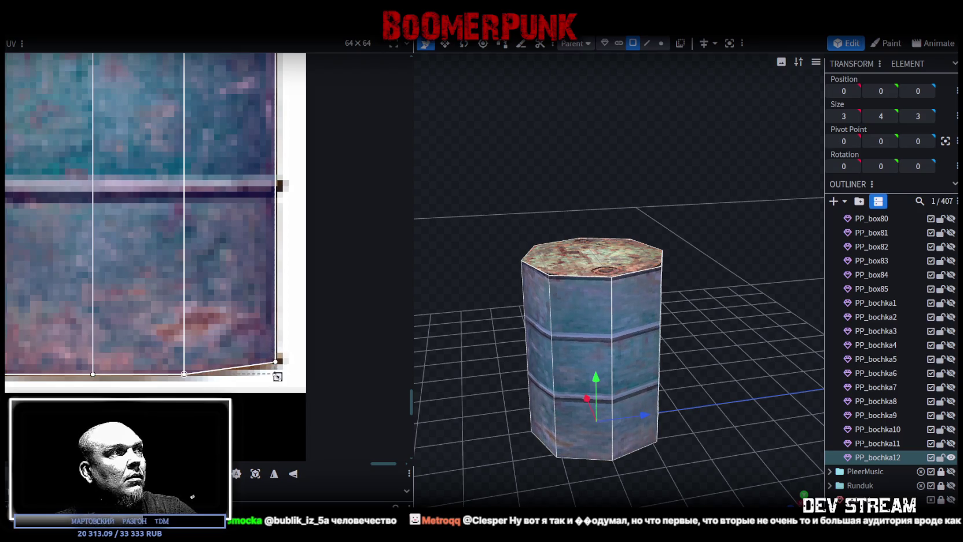
scroll(213, 267, down, 1)
scroll(212, 261, down, 1)
scroll(209, 268, down, 1)
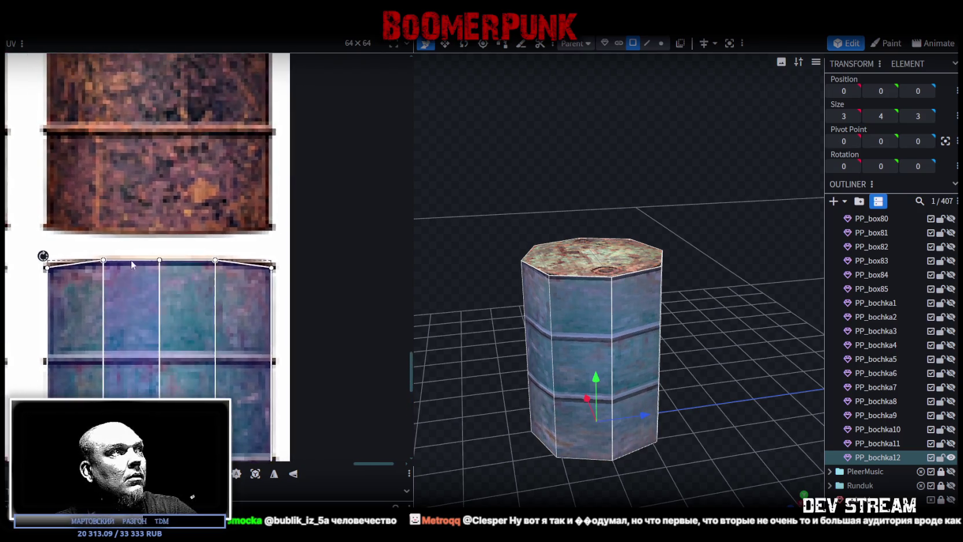
scroll(133, 262, up, 4)
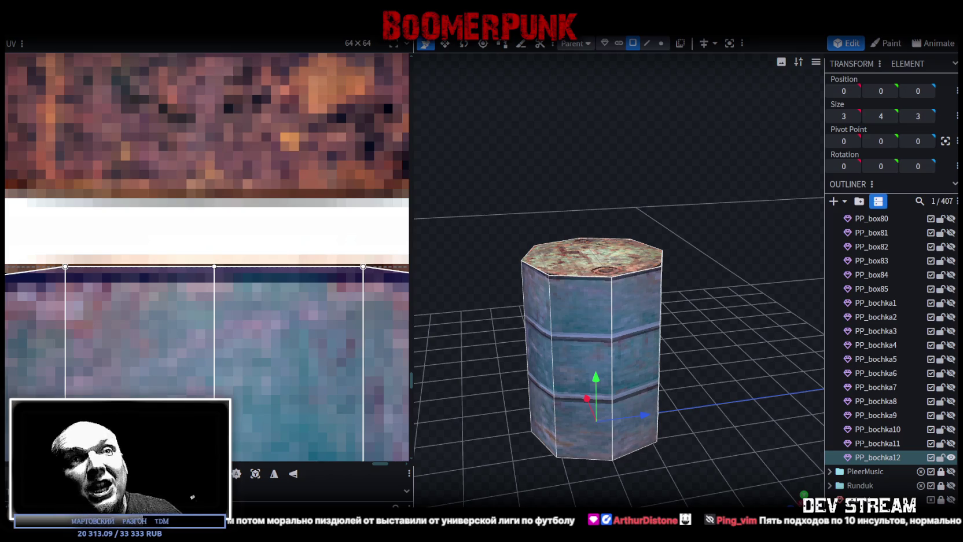
Select the barrel's octagonal top cap in the viewport
click(618, 266)
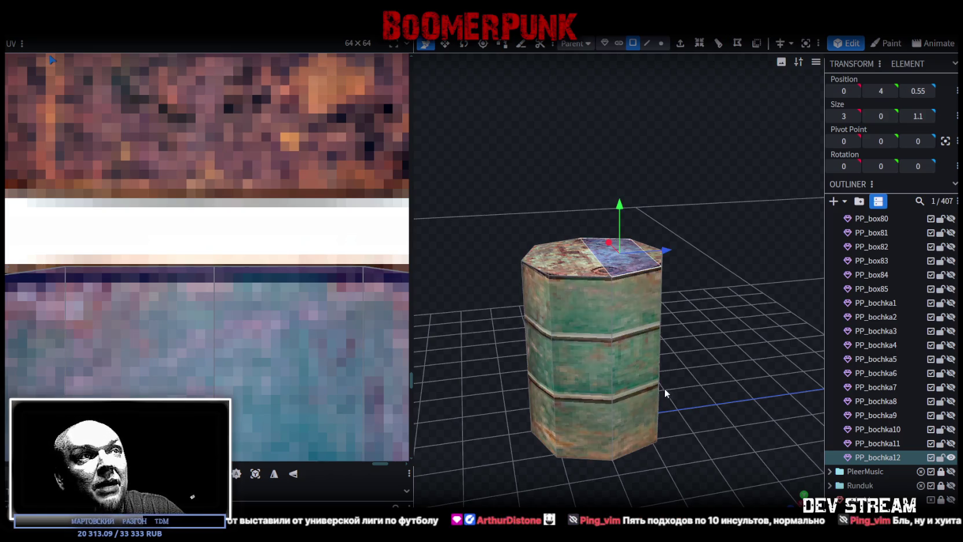
Select the whole octagonal top face and move its UV onto the purple rusty lid
scroll(283, 388, down, 2)
scroll(283, 380, down, 2)
scroll(283, 380, down, 2)
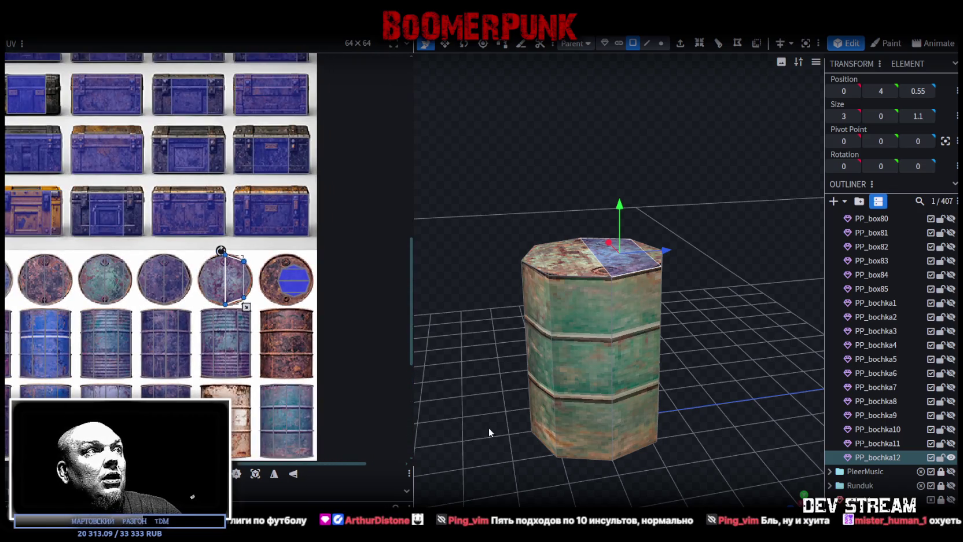
mouse_move(724, 361)
mouse_down()
mouse_move(726, 384)
mouse_move(753, 405)
mouse_up()
scroll(753, 405, up, 2)
shift+click(537, 348)
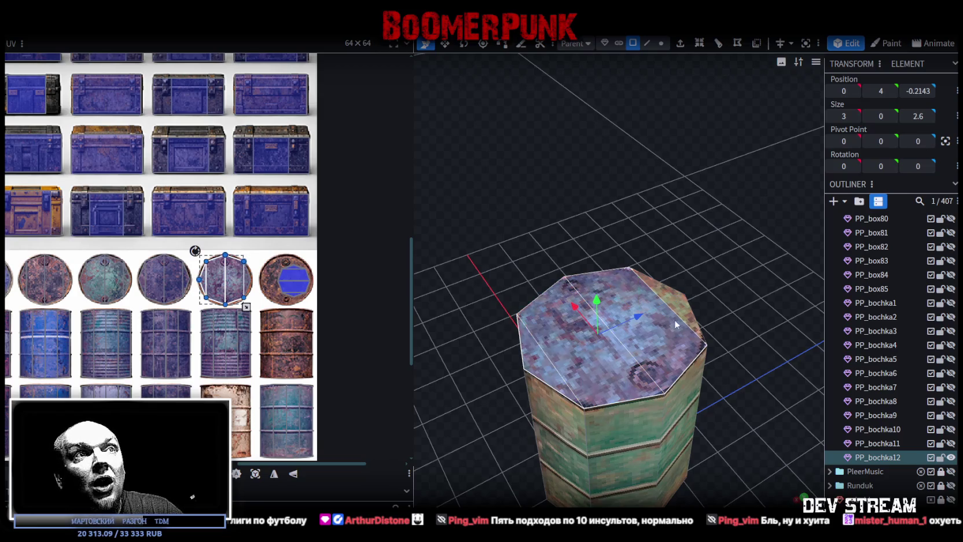
scroll(325, 328, down, 2)
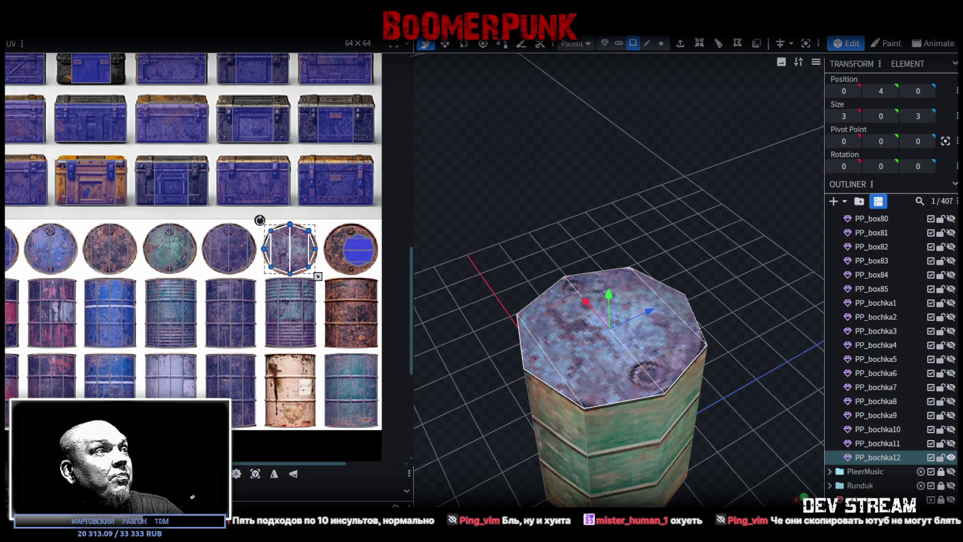
drag(290, 249, 123, 249)
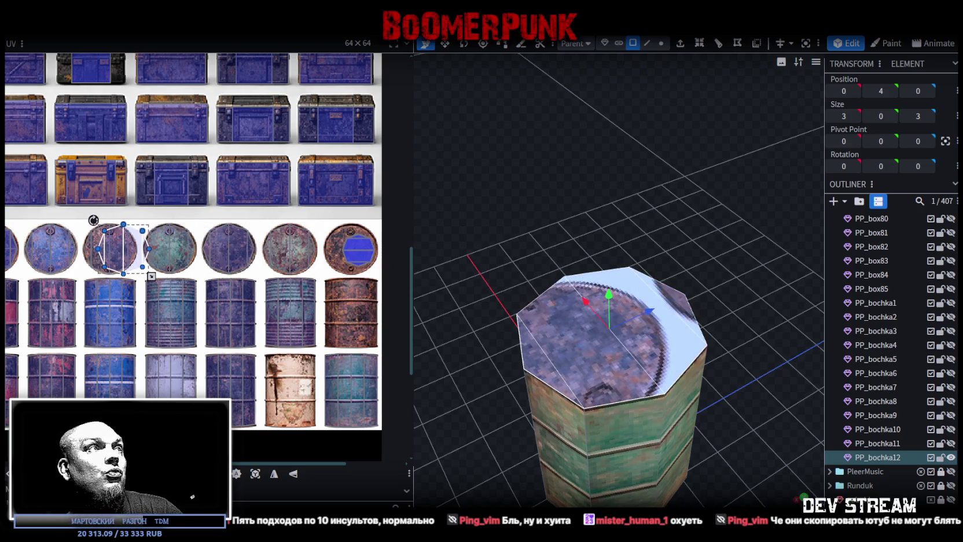
drag(123, 249, 230, 249)
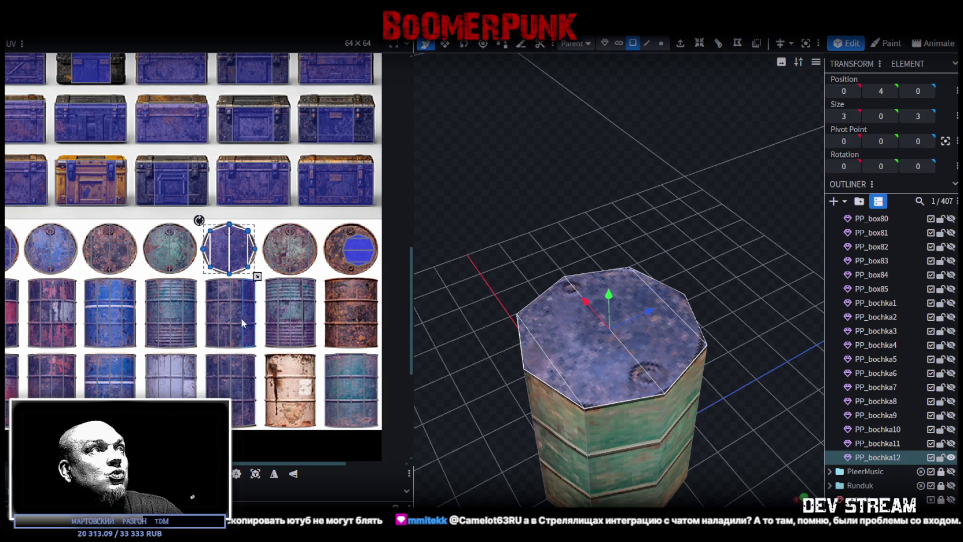
ctrl+scroll(243, 323, up, 2)
ctrl+scroll(243, 323, up, 2)
scroll(228, 346, down, 1)
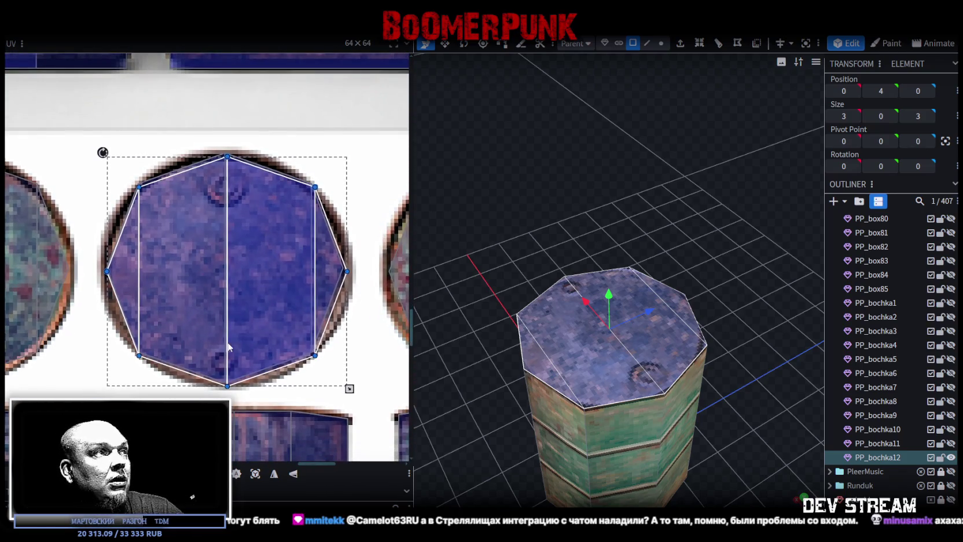
Rotate the lid UV 90°, then shift it left and shrink it vertically to fit the octagon
right_click(229, 346)
click(253, 418)
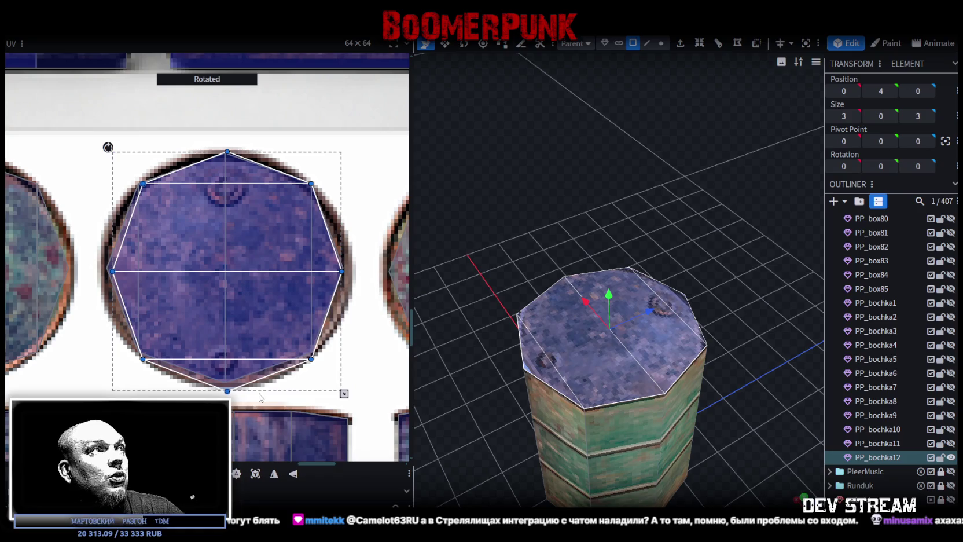
drag(262, 307, 258, 306)
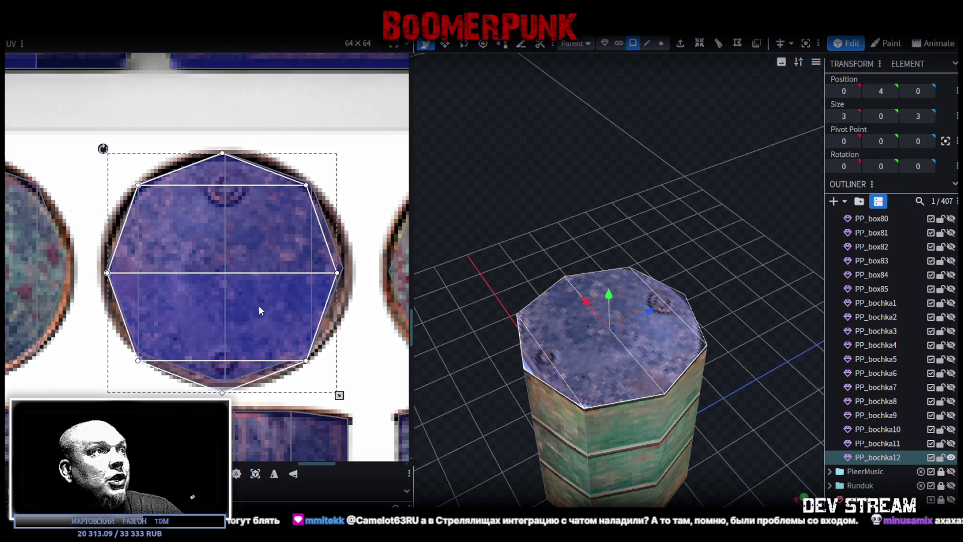
drag(339, 395, 346, 384)
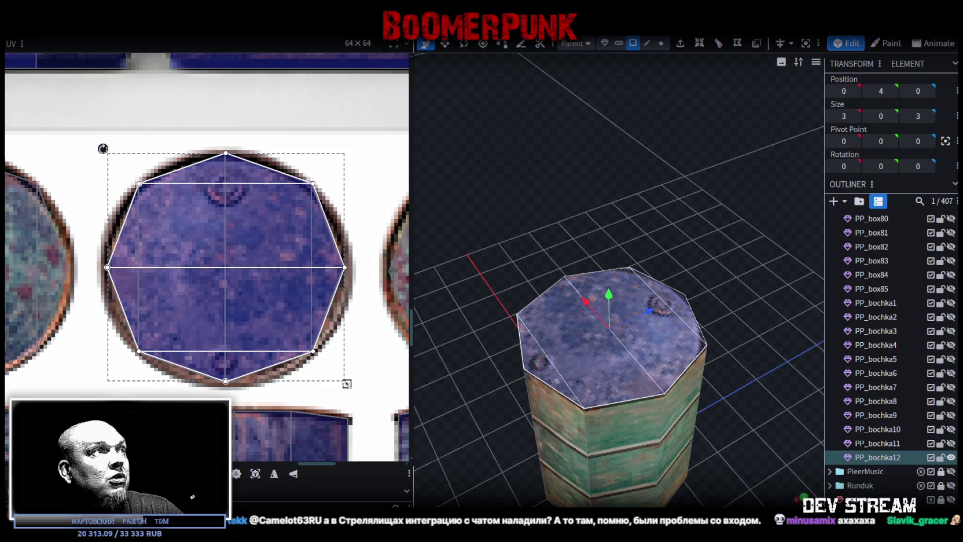
click(264, 304)
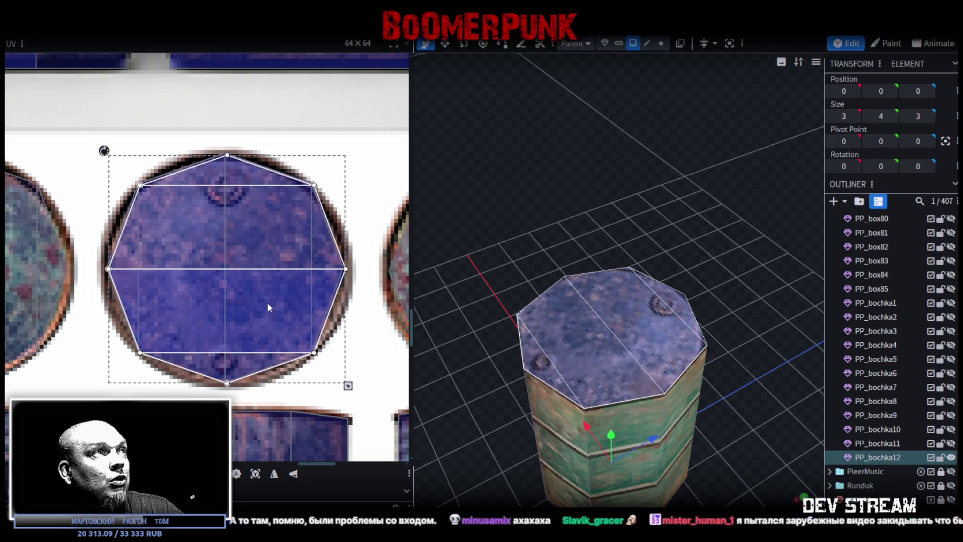
click(267, 303)
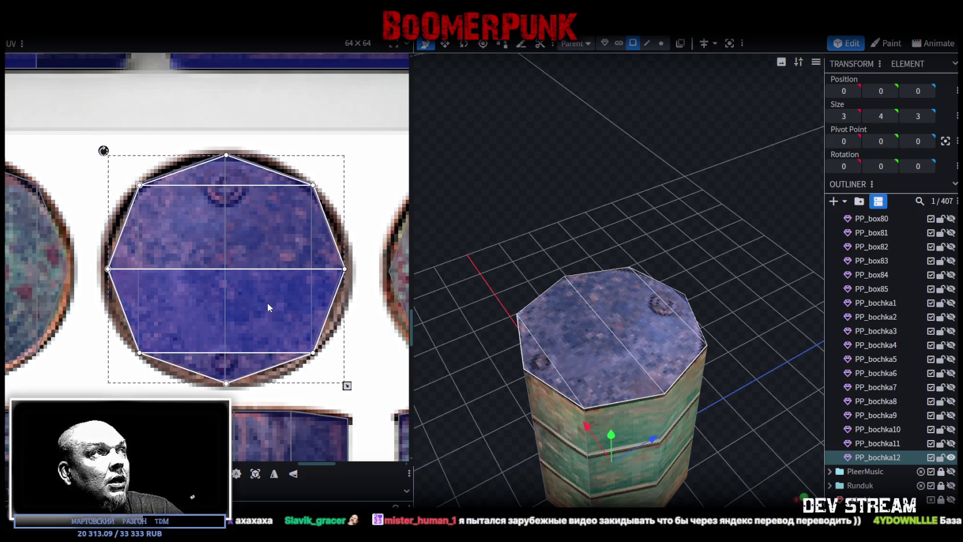
scroll(269, 303, down, 2)
scroll(272, 300, down, 3)
scroll(271, 299, down, 2)
Move the side UV onto the pale lilac weathered barrel and narrow it from the right
drag(468, 325, 731, 338)
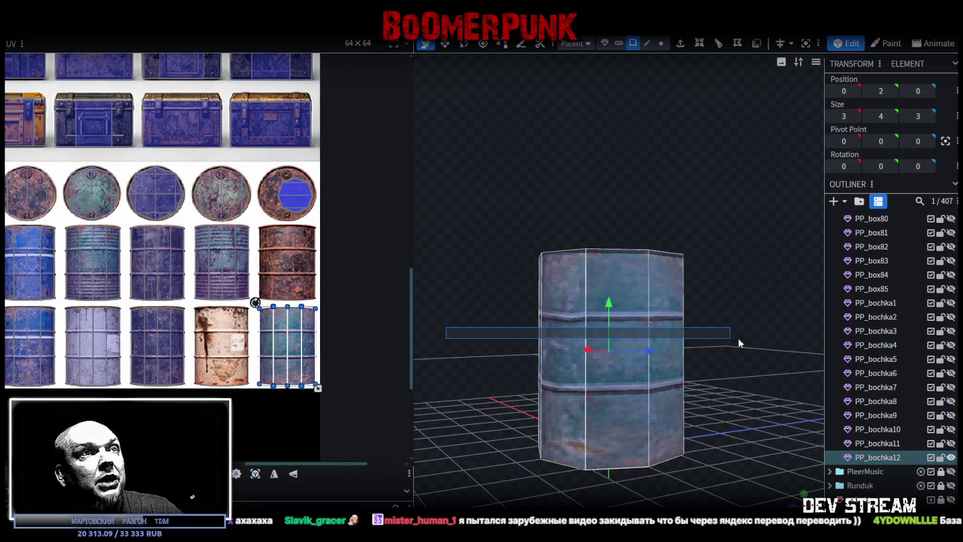
scroll(264, 427, up, 2)
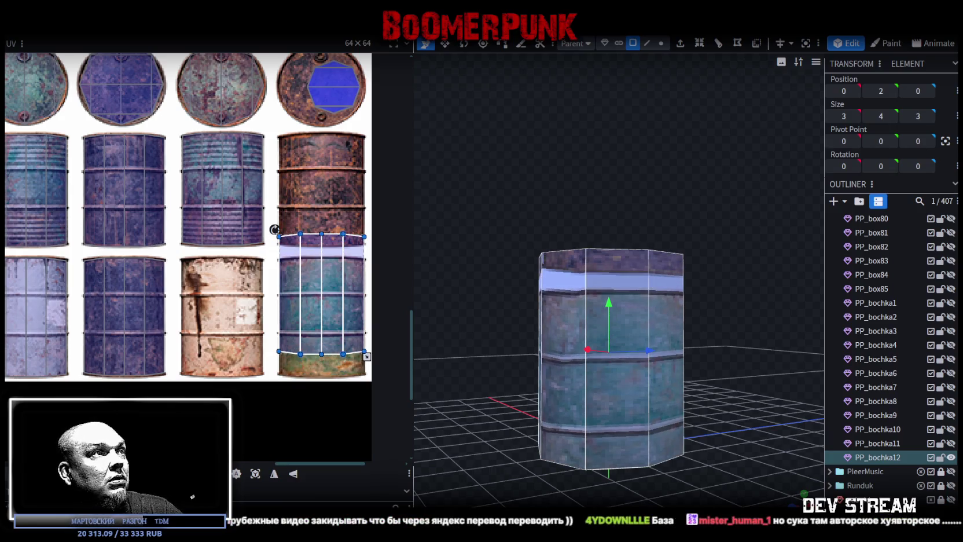
drag(275, 253, 178, 252)
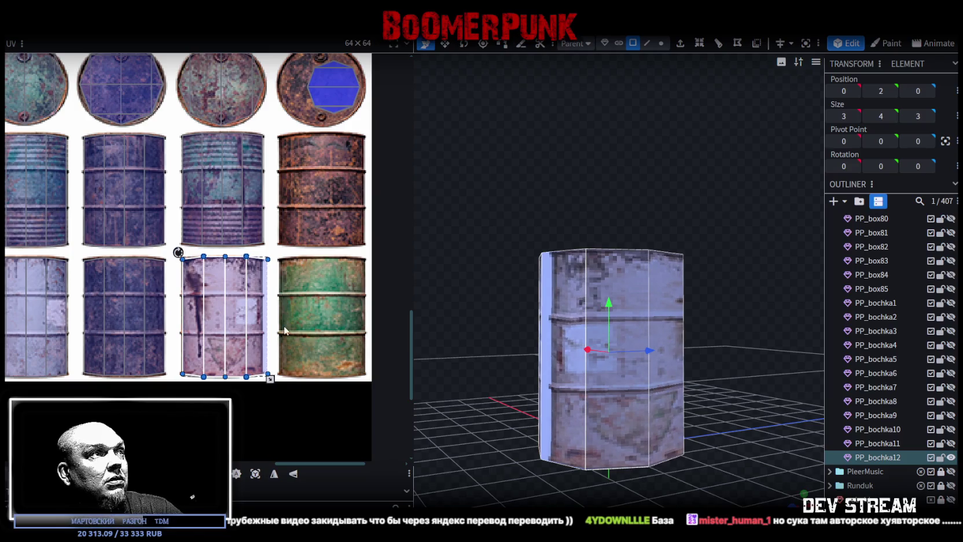
scroll(243, 317, up, 3)
scroll(172, 326, up, 2)
scroll(263, 212, up, 3)
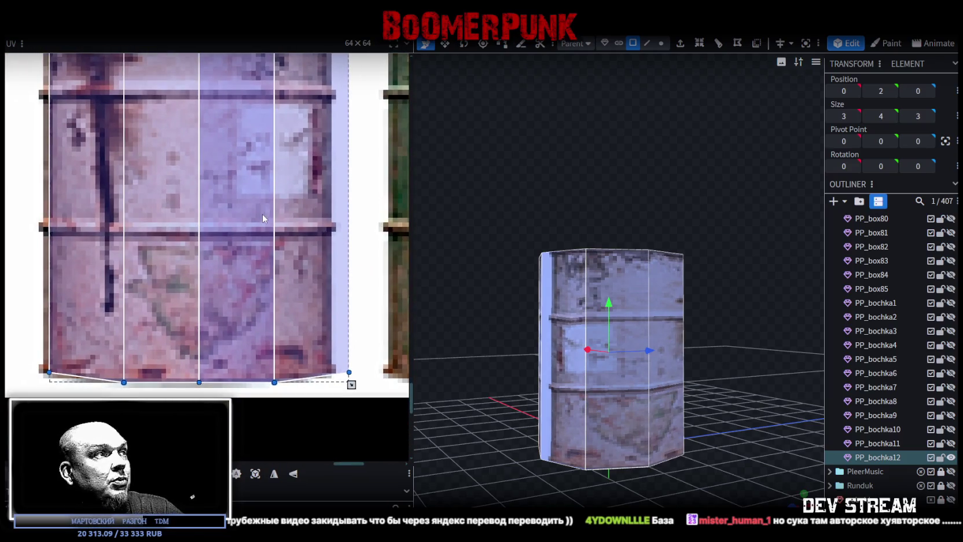
drag(351, 385, 332, 385)
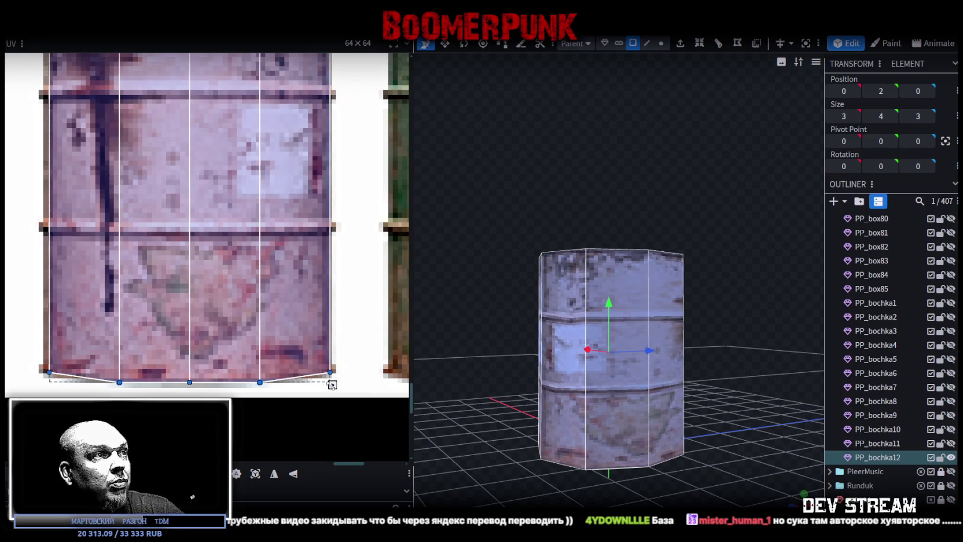
drag(332, 385, 332, 385)
scroll(273, 298, down, 2)
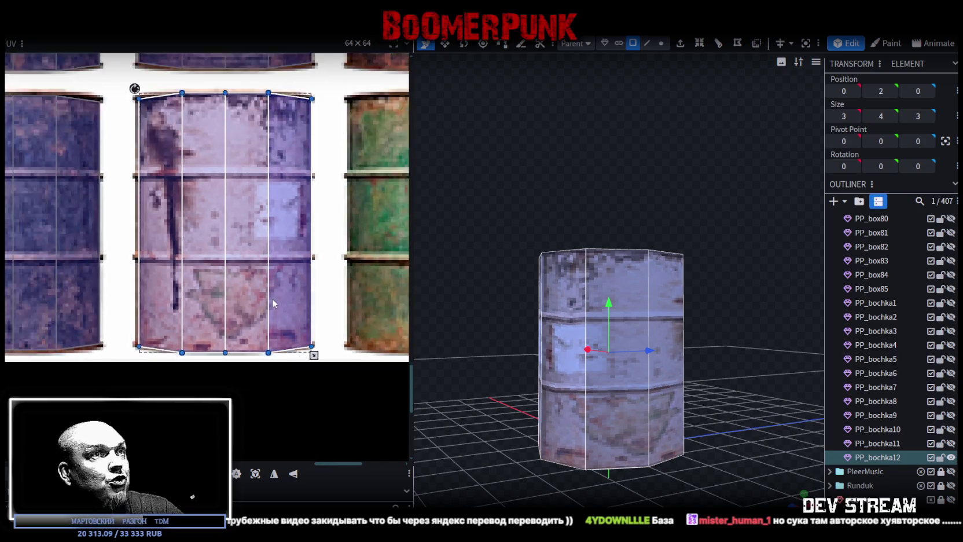
scroll(273, 298, down, 2)
scroll(273, 301, down, 2)
scroll(272, 313, down, 1)
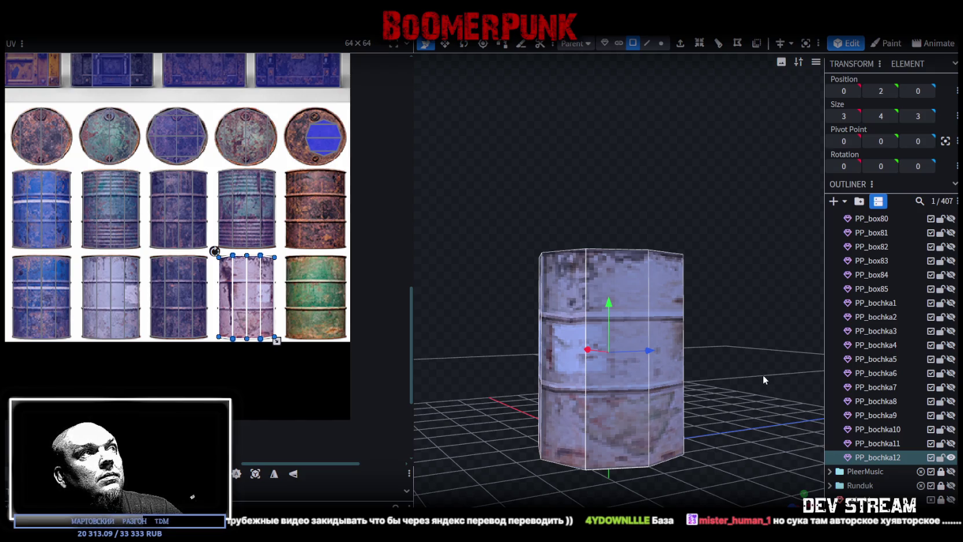
Hide PP_bochka12, show PP_bochka11 and select it with its face selection cleared
click(952, 458)
click(952, 444)
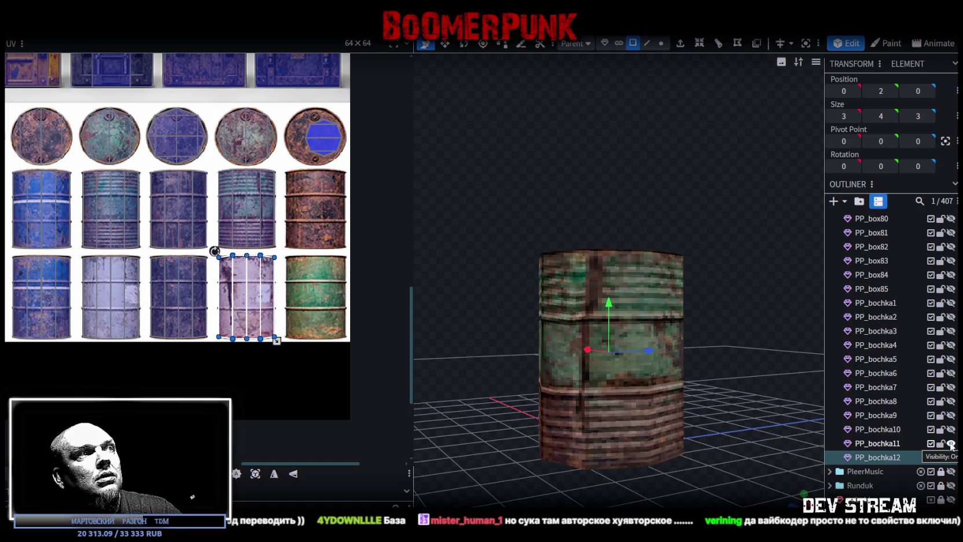
click(875, 444)
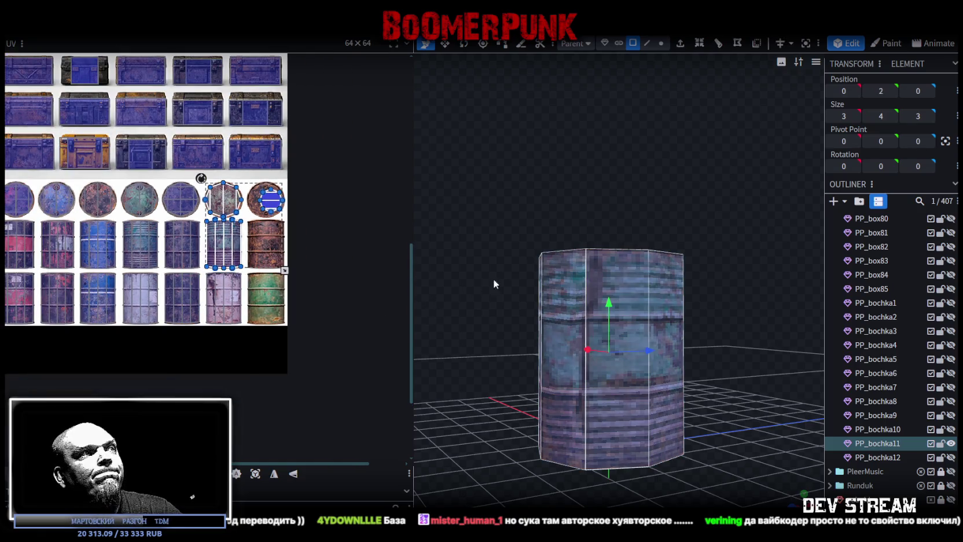
key(ctrl+z)
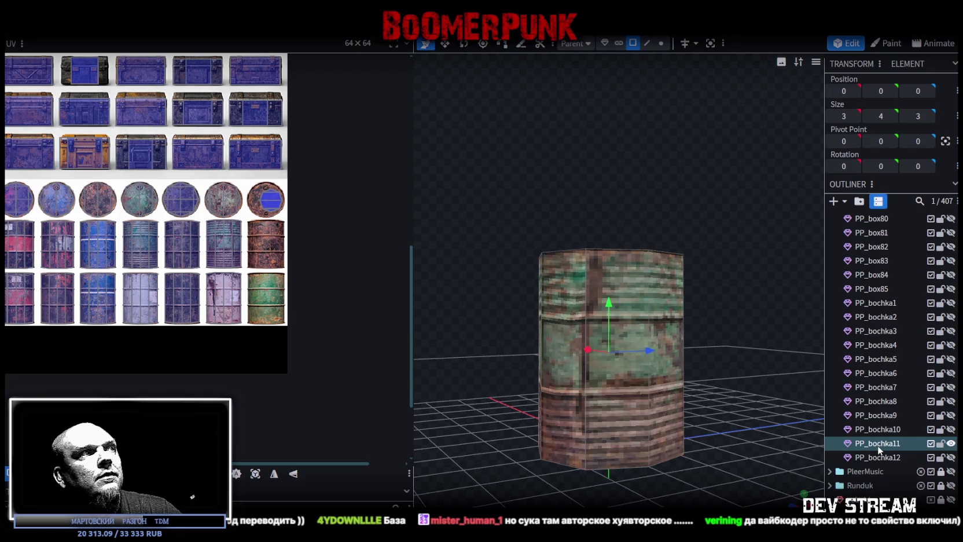
Duplicate PP_bochka11 and rename the copy PP_bochka13
key(ctrl+d)
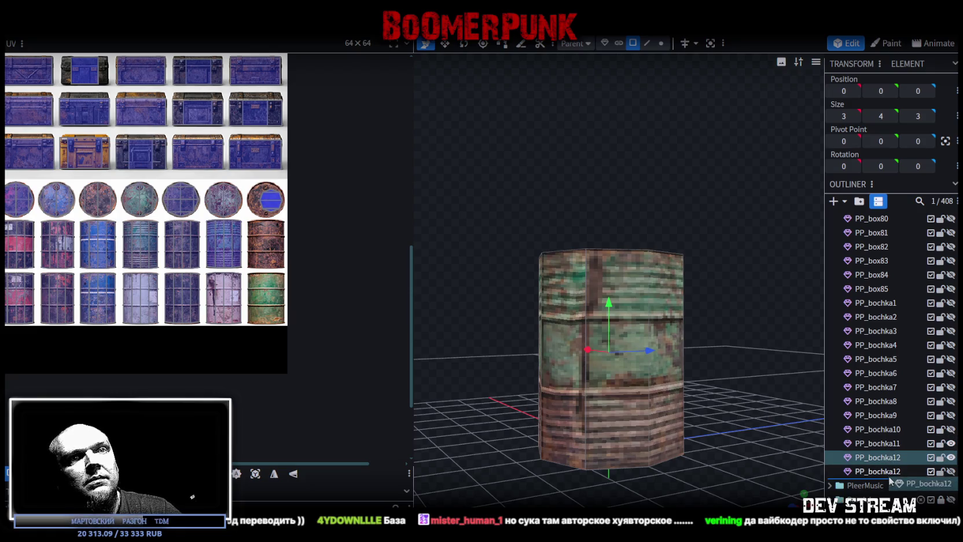
double_click(901, 472)
key(BackSpace)
text(3)
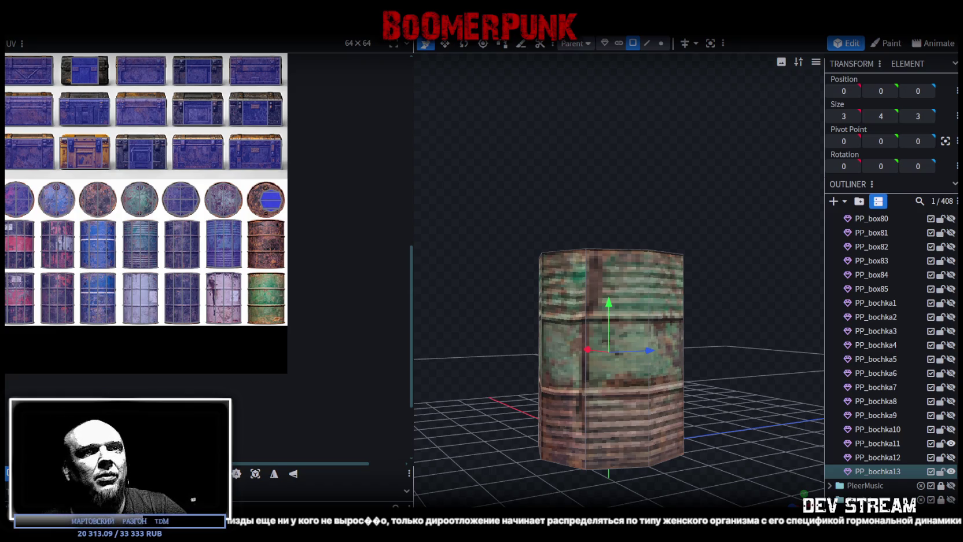
Hide PP_bochka11 and select all faces of PP_bochka13
click(551, 295)
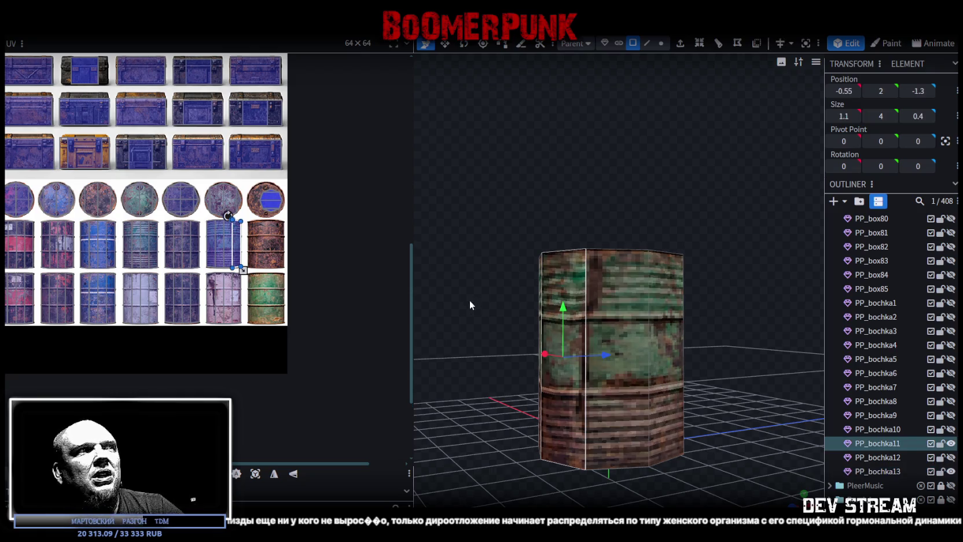
click(944, 447)
drag(473, 303, 690, 344)
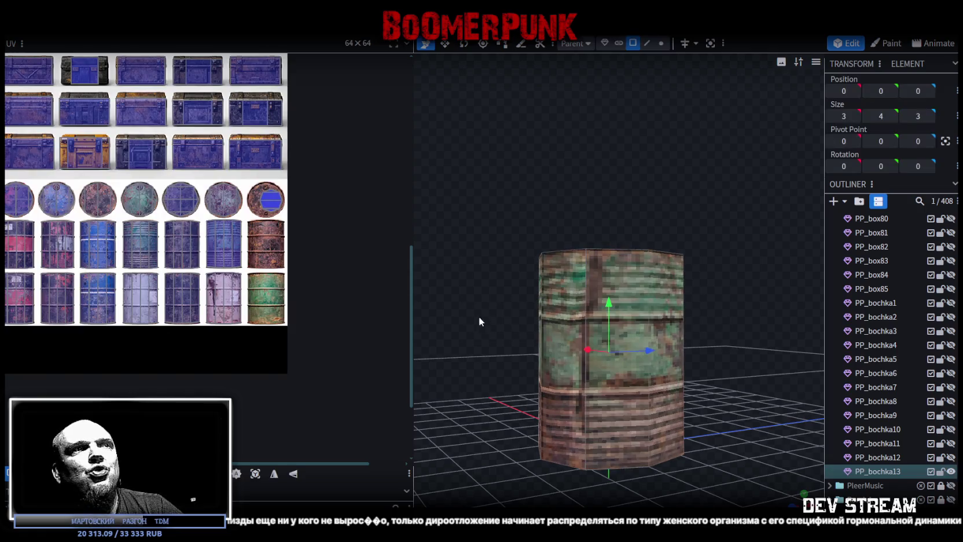
drag(478, 316, 766, 336)
Move PP_bochka13's side UV onto the teal barrel image
scroll(288, 259, up, 3)
middle_drag(288, 259, 248, 242)
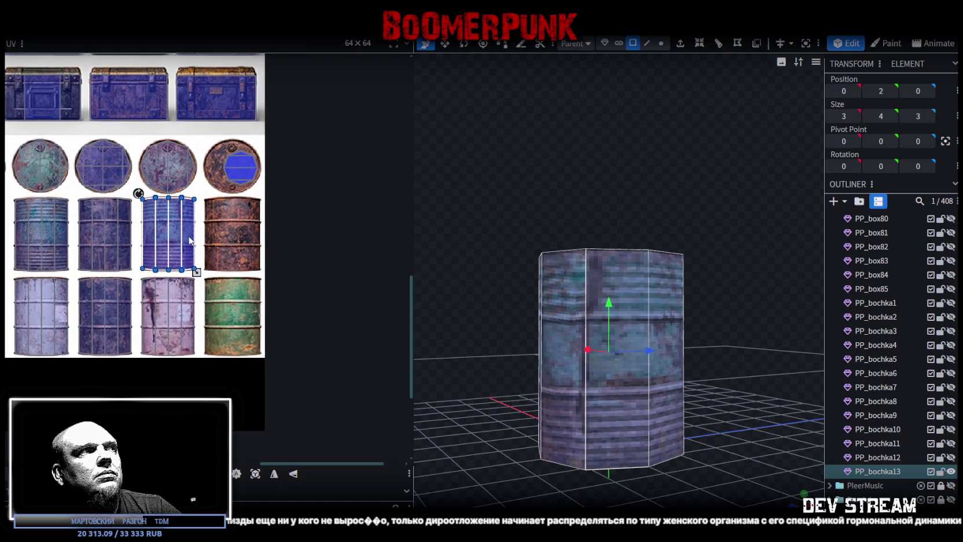
drag(191, 242, 231, 307)
scroll(182, 272, up, 2)
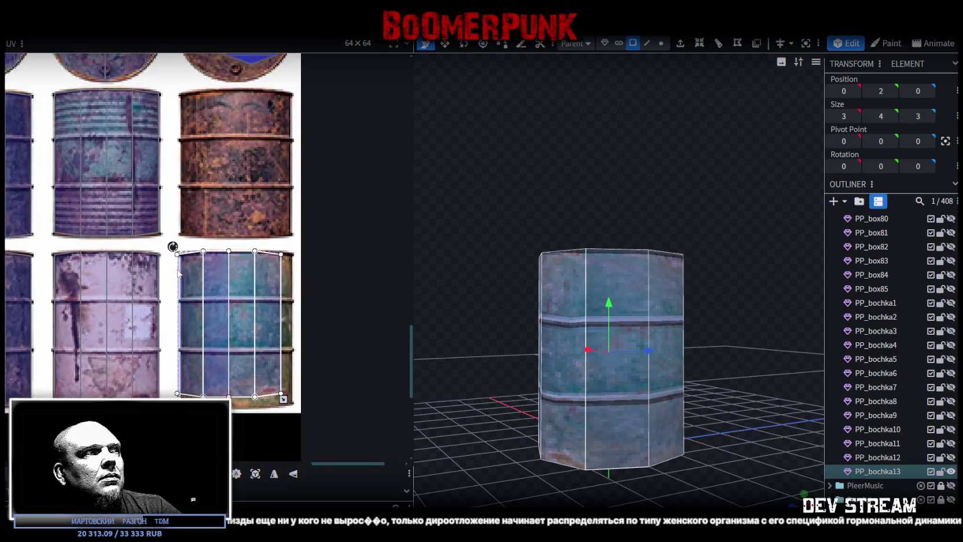
scroll(180, 264, up, 2)
scroll(183, 262, up, 2)
scroll(180, 254, up, 2)
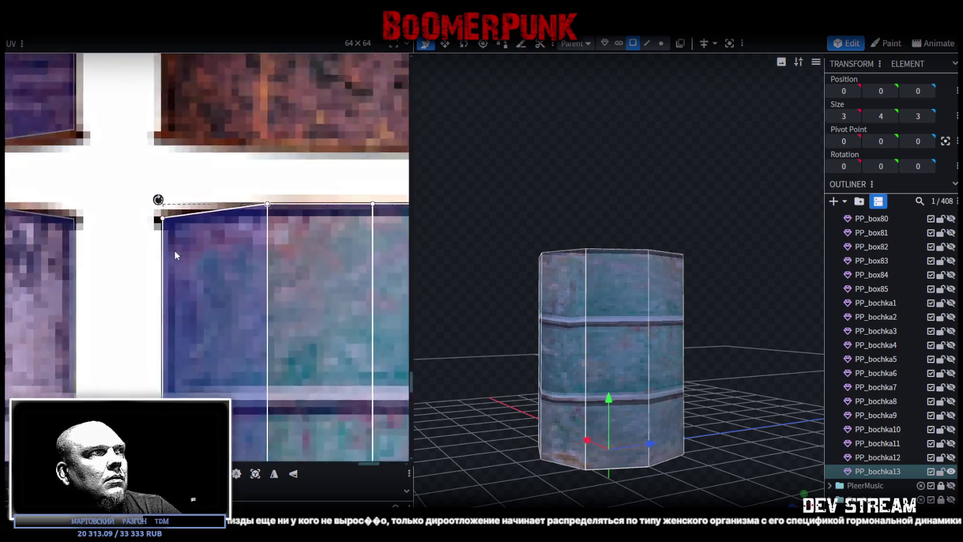
scroll(176, 252, up, 1)
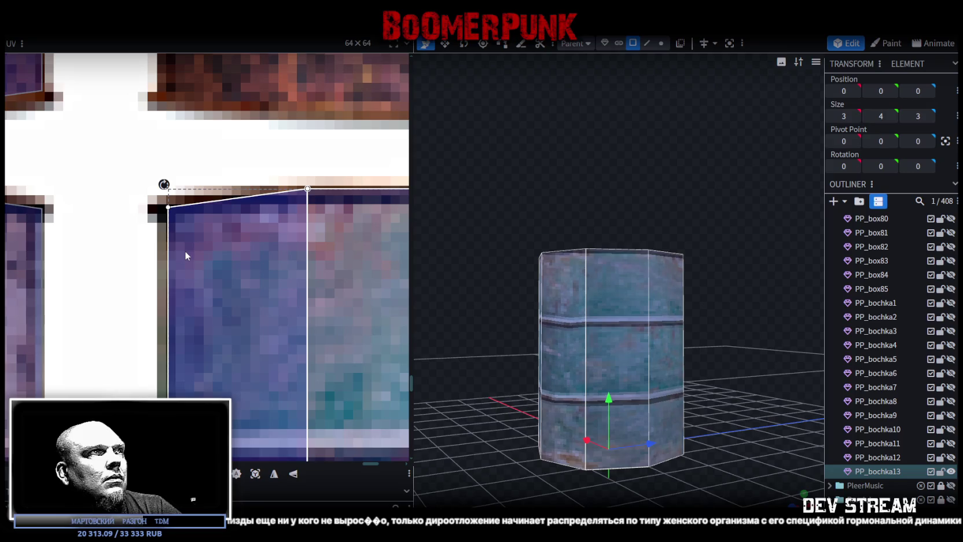
scroll(184, 257, down, 2)
scroll(201, 279, down, 1)
middle_drag(201, 279, 125, 273)
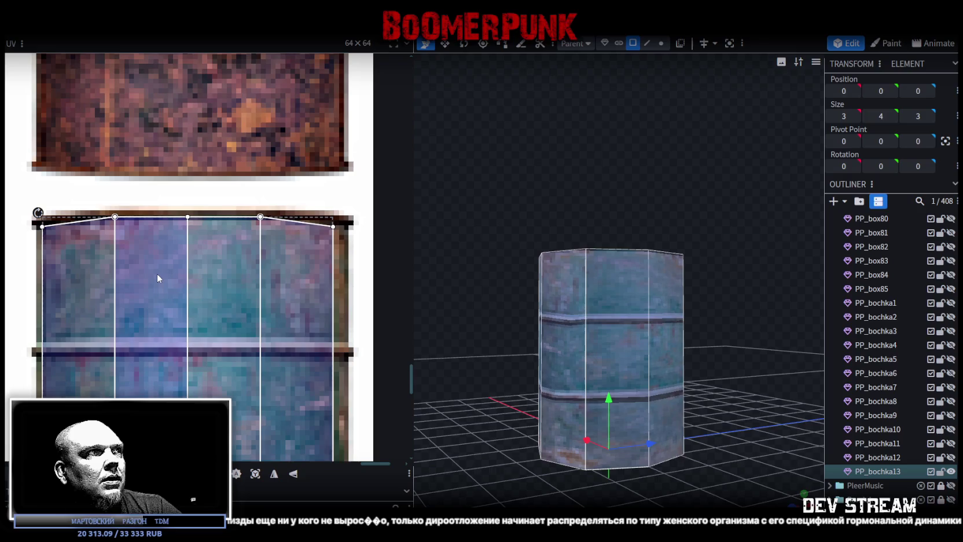
scroll(237, 301, up, 3)
scroll(306, 290, up, 2)
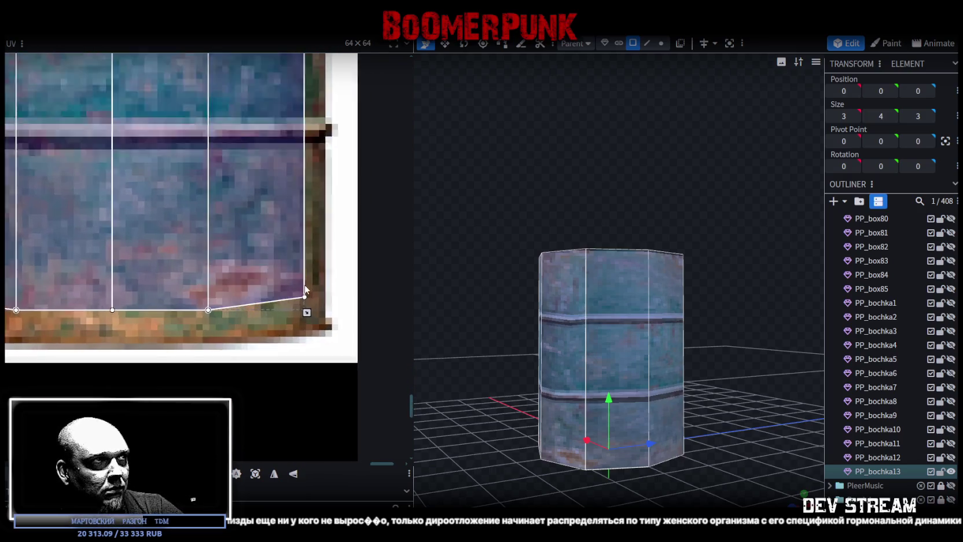
scroll(306, 290, up, 2)
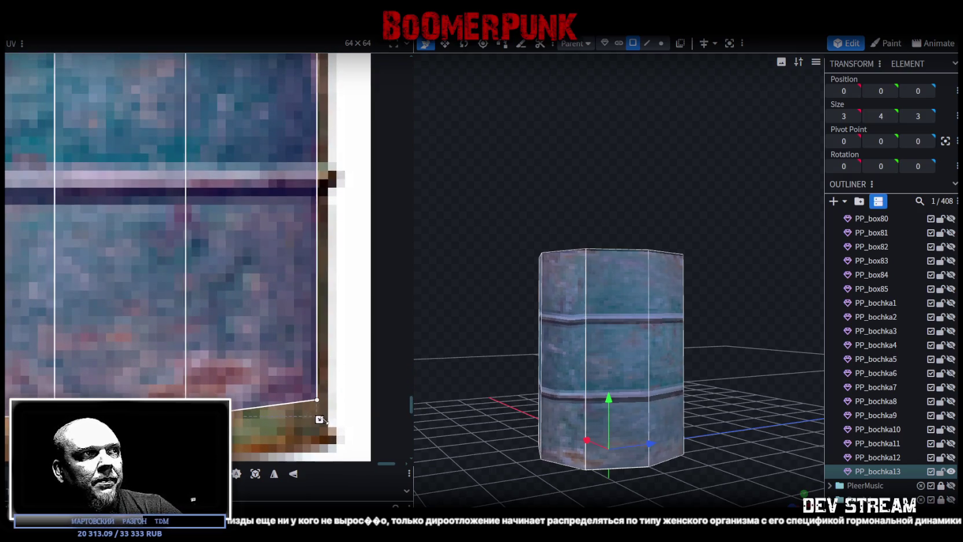
Stretch the side UV's bottom edge down to the image's full height
middle_drag(302, 419, 334, 346)
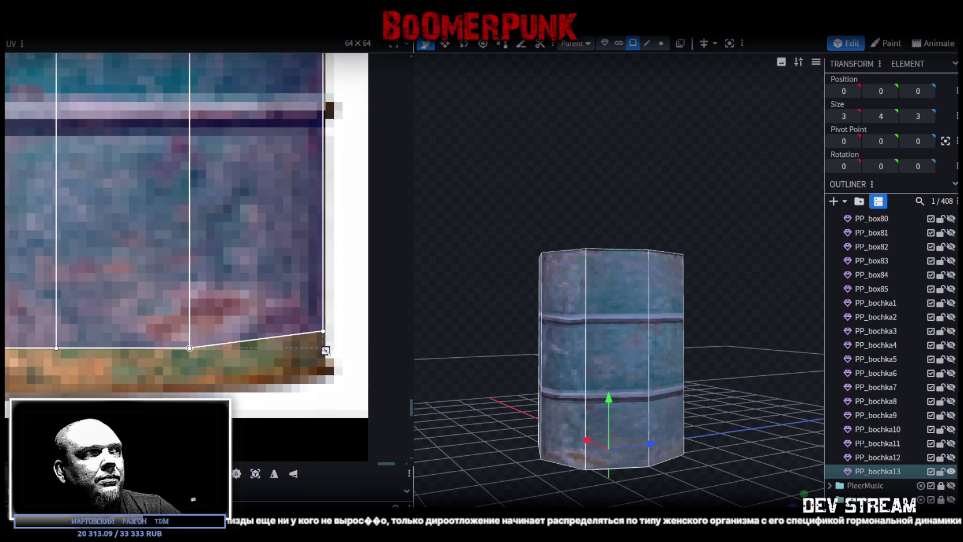
drag(326, 350, 325, 393)
scroll(266, 307, down, 3)
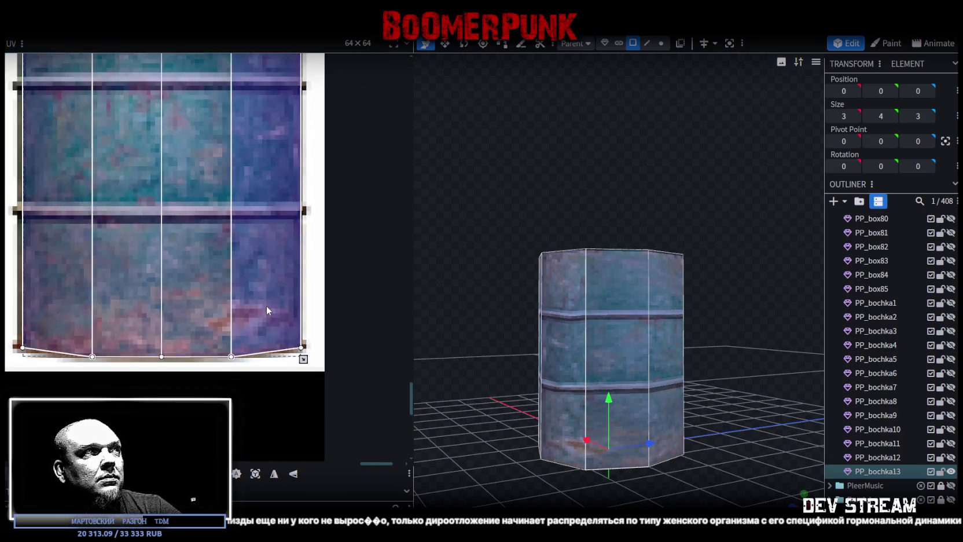
scroll(267, 305, down, 3)
scroll(244, 248, up, 1)
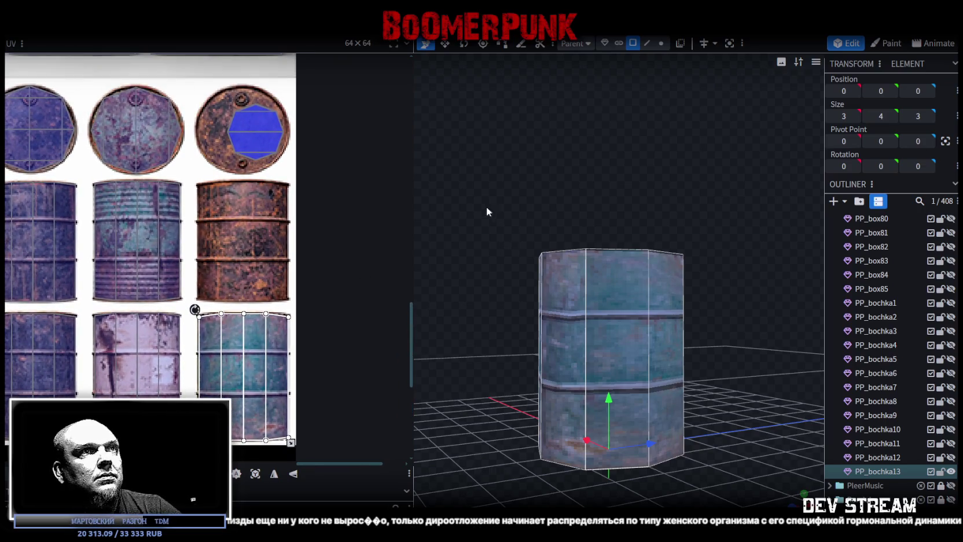
Select PP_bochka13's top face, try its UV on the right lid image, then undo the move
drag(486, 206, 508, 277)
click(553, 340)
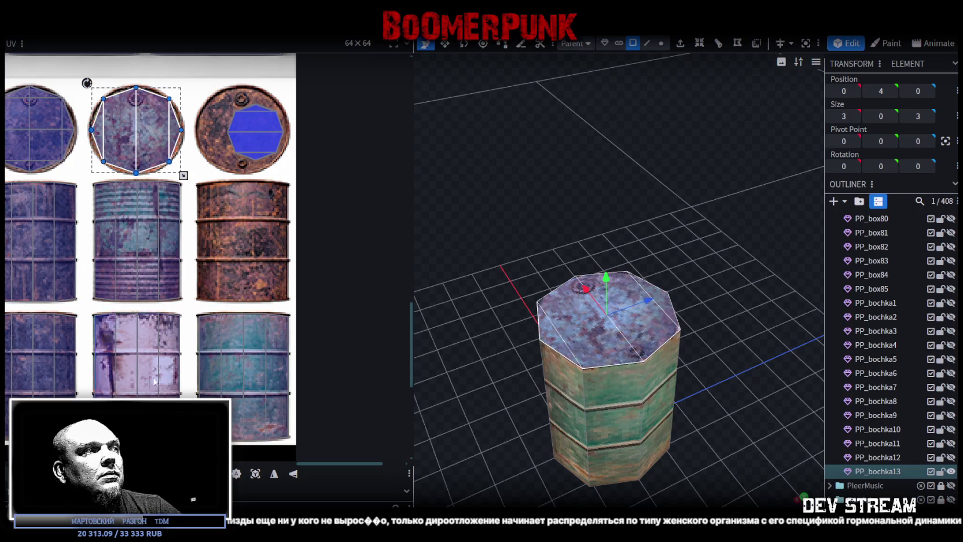
drag(87, 83, 192, 83)
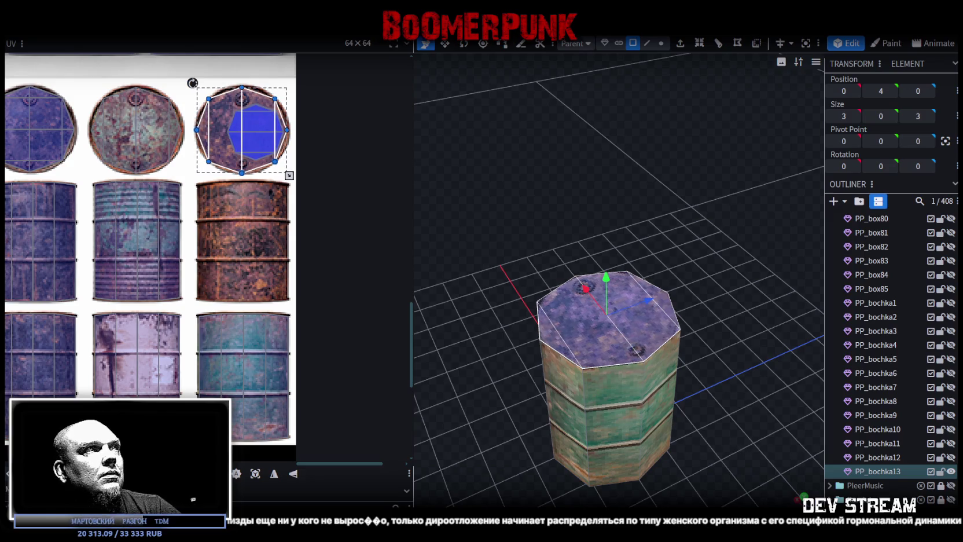
scroll(249, 236, up, 3)
scroll(283, 186, up, 2)
scroll(239, 258, up, 1)
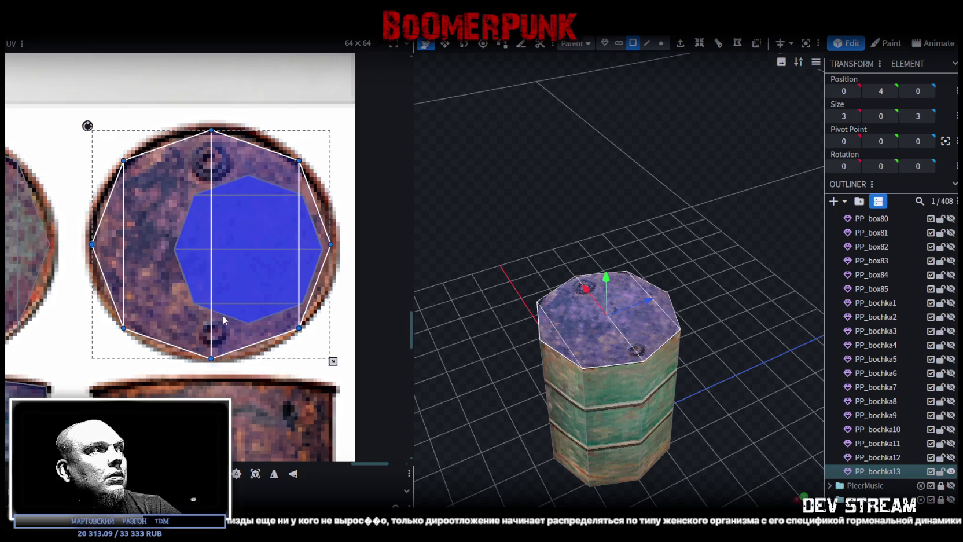
scroll(223, 313, down, 3)
scroll(237, 358, down, 3)
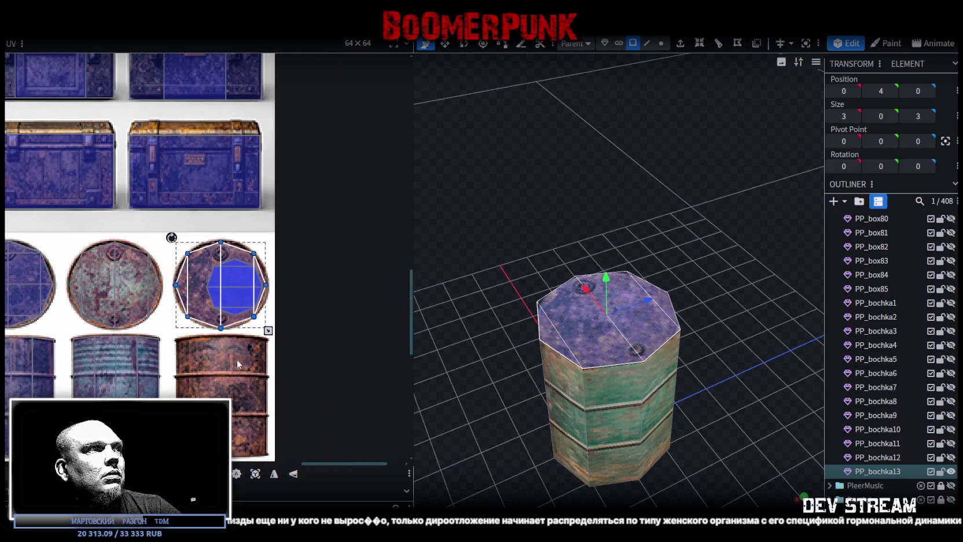
key(ctrl+z)
Rotate the lid UV 90° and squash it to fit inside the middle lid's rim
right_click(128, 298)
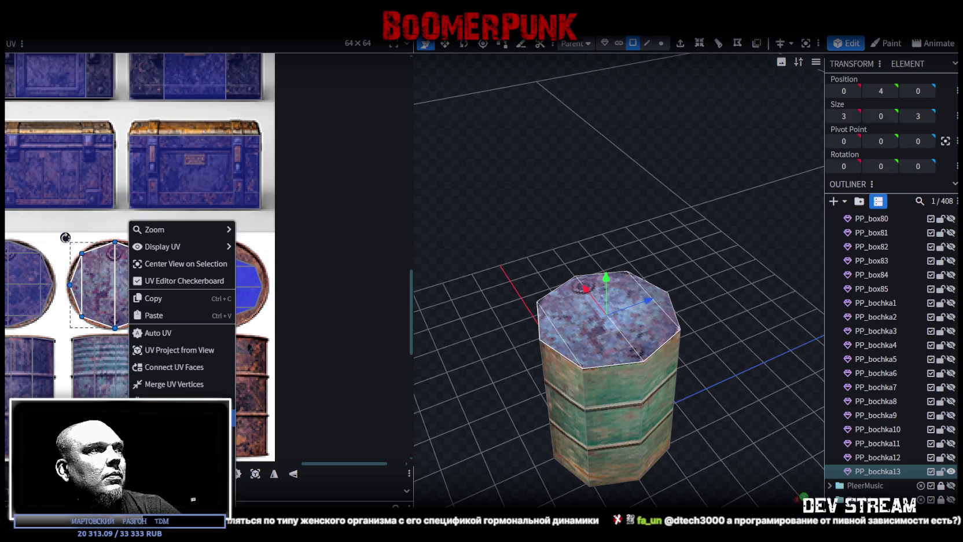
click(173, 384)
scroll(102, 311, up, 2)
scroll(105, 303, up, 3)
drag(117, 318, 127, 333)
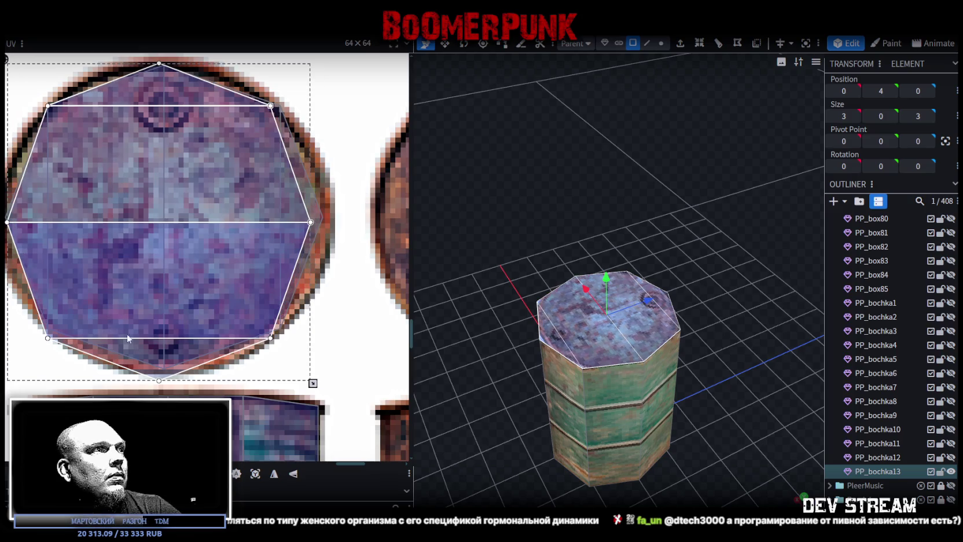
drag(312, 383, 325, 372)
Inspect the barrel's sides, then select the whole PP_bochka13 element
scroll(740, 369, down, 3)
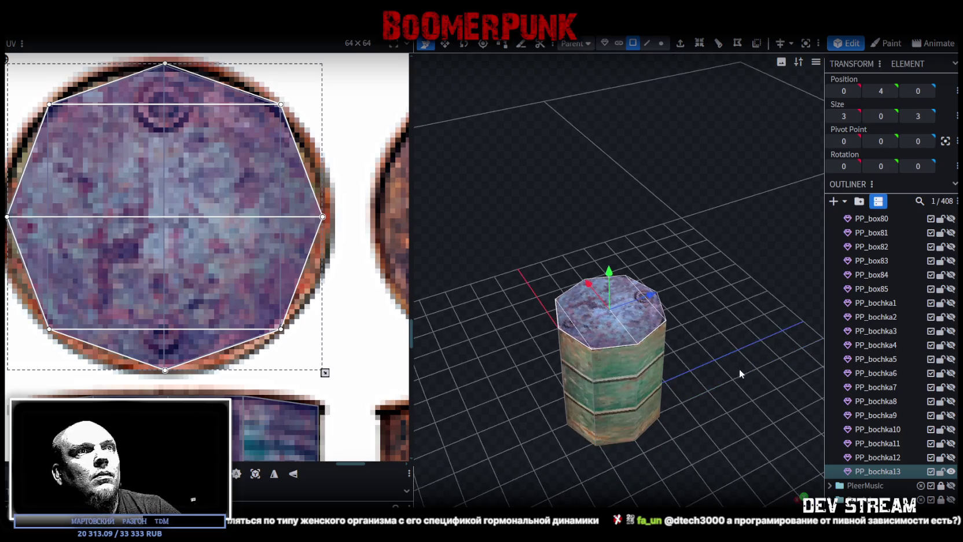
drag(739, 369, 685, 360)
click(582, 363)
mouse_move(582, 363)
mouse_down()
mouse_move(670, 396)
mouse_move(572, 335)
mouse_move(819, 433)
mouse_up()
click(886, 472)
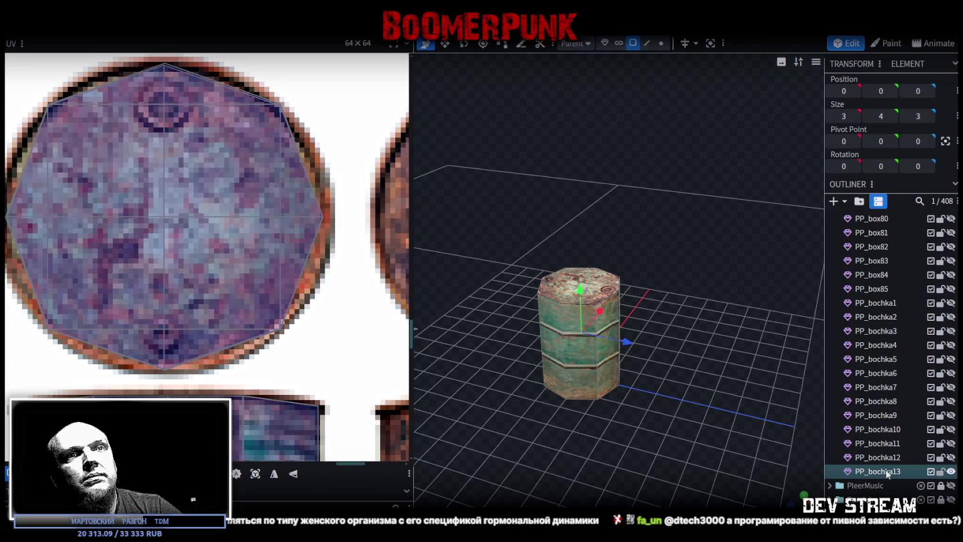
Duplicate the barrel as PP_bochka14, mirror its top-face UV and move it onto the rusty lid circle
key(ctrl+d)
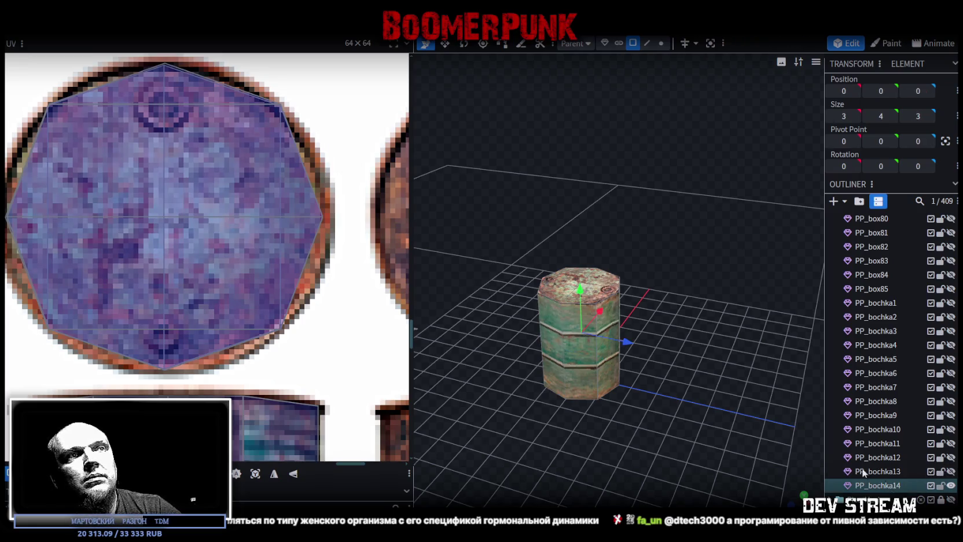
click(544, 285)
shift+click(573, 299)
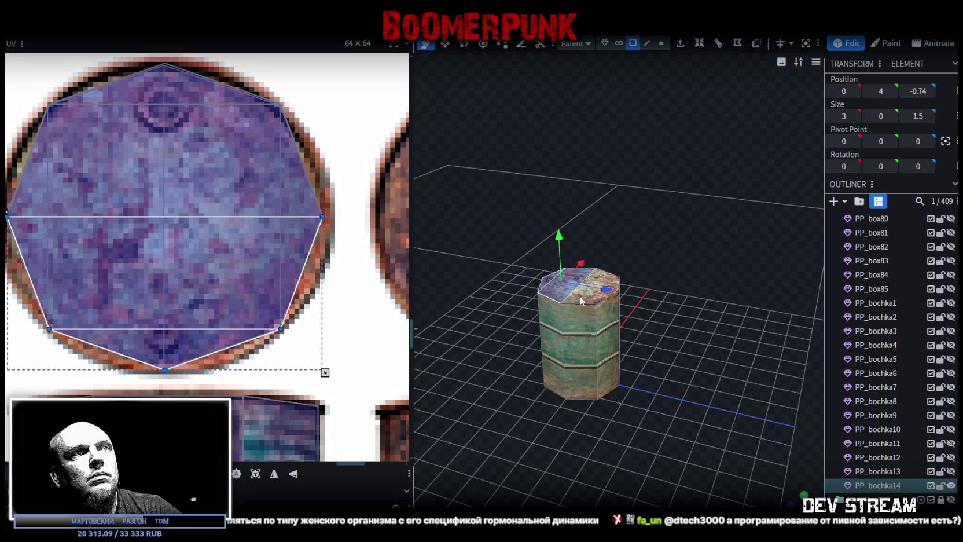
shift+click(591, 301)
shift+click(605, 296)
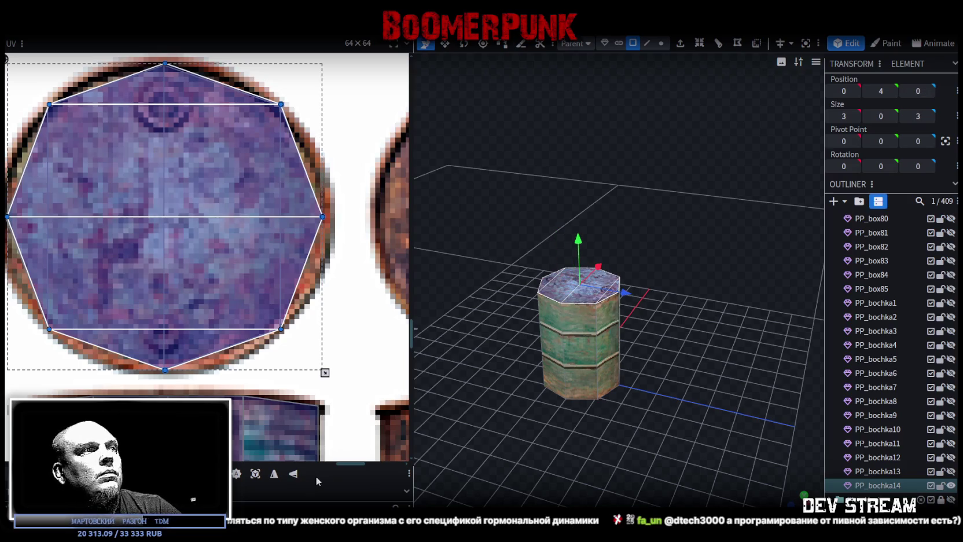
click(294, 473)
scroll(285, 417, down, 3)
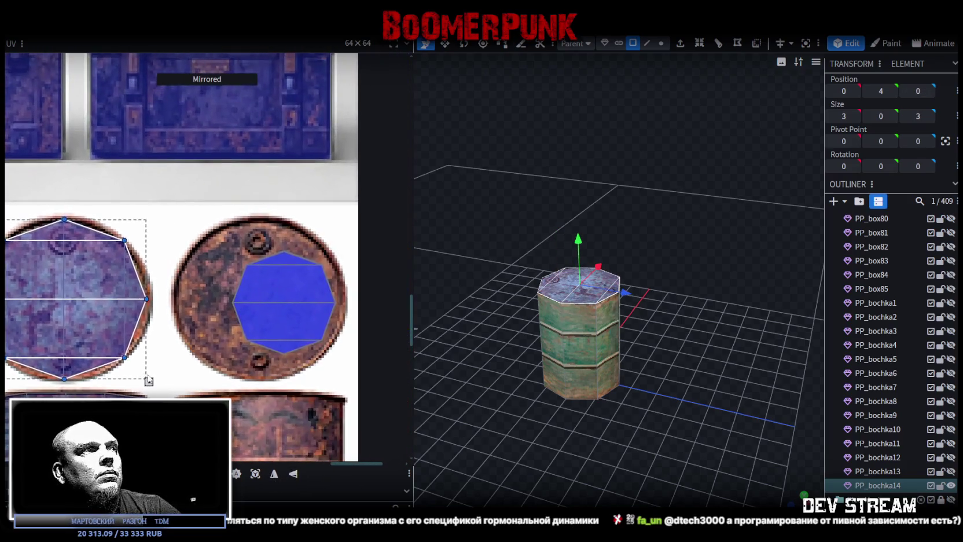
mouse_move(98, 318)
mouse_down()
mouse_move(303, 319)
mouse_move(294, 318)
mouse_up()
Move the barrel's side-face UVs onto a rusty barrel texture and line them up with the art
scroll(293, 319, up, 3)
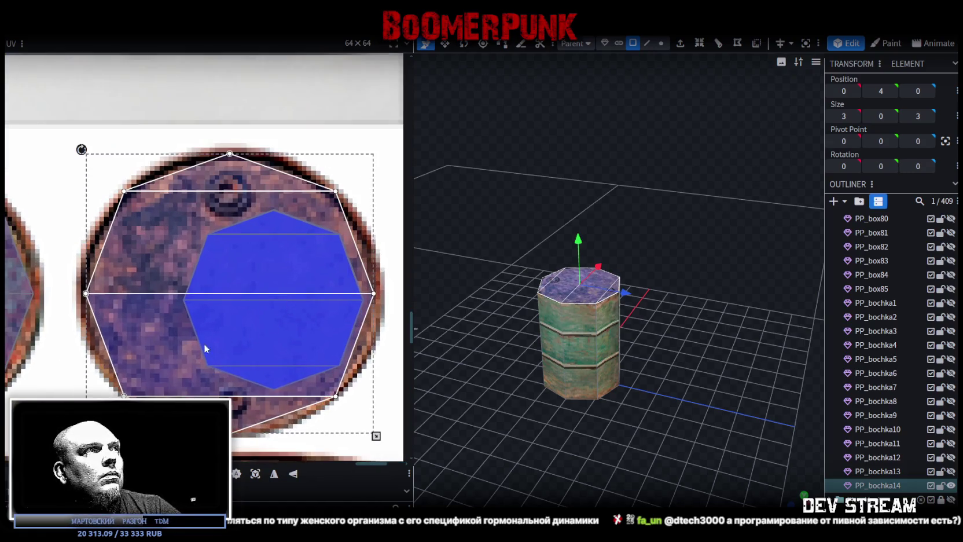
click(206, 343)
scroll(246, 362, down, 3)
drag(632, 450, 514, 314)
click(556, 336)
scroll(271, 296, down, 2)
scroll(271, 296, down, 2)
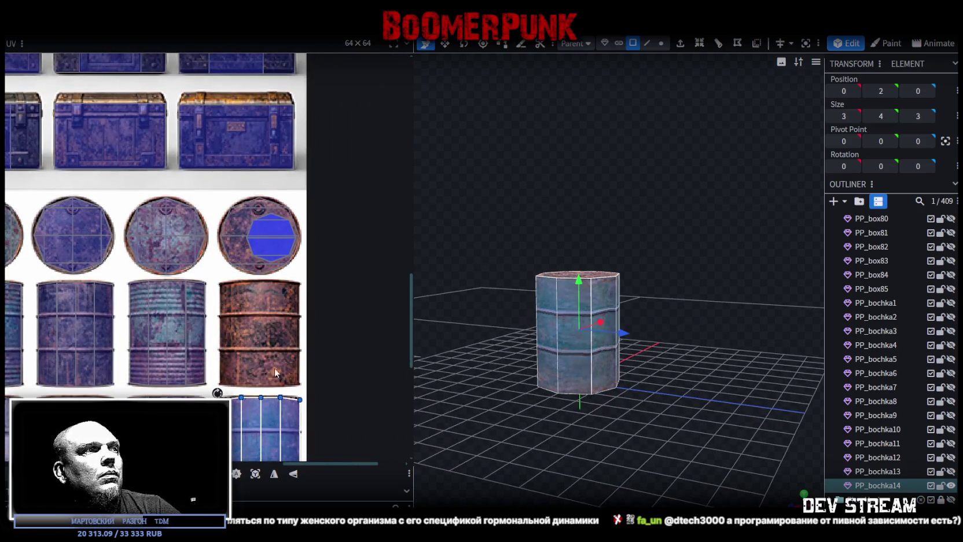
mouse_move(251, 429)
mouse_down()
mouse_move(244, 329)
mouse_move(210, 299)
mouse_up()
scroll(203, 305, up, 2)
scroll(203, 304, up, 3)
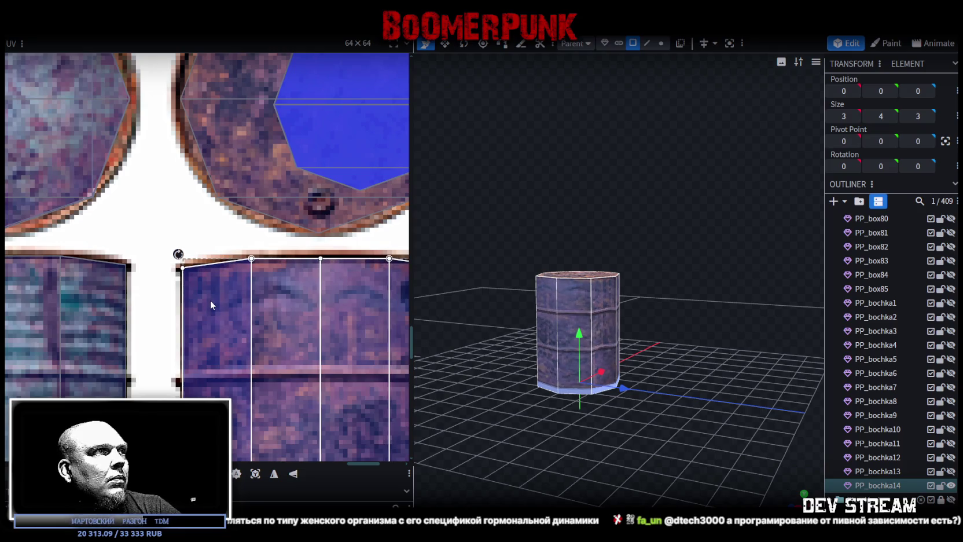
drag(210, 300, 200, 289)
Shift the side mapping up-left and raise its bottom edge to fit, then view the textured barrel
scroll(184, 271, up, 2)
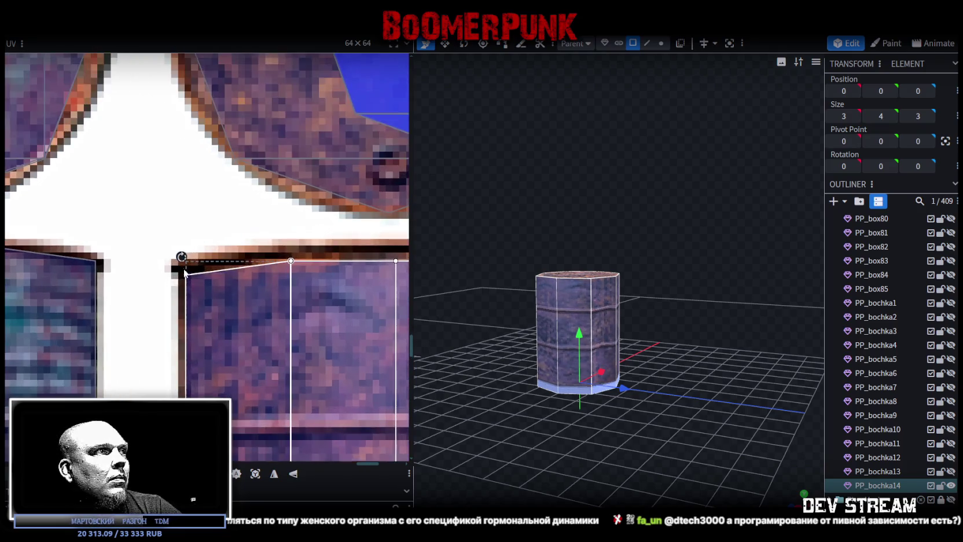
scroll(224, 333, down, 2)
scroll(198, 285, up, 3)
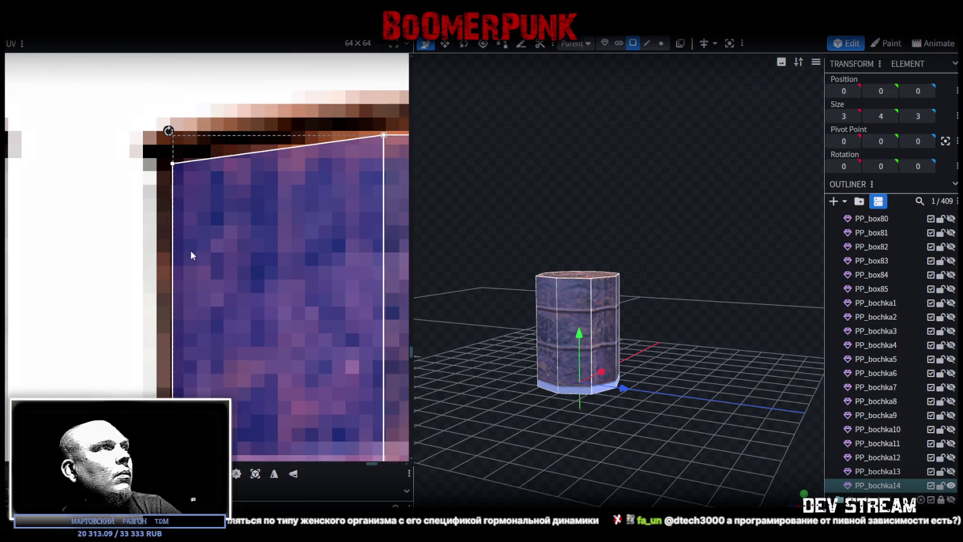
drag(201, 261, 196, 250)
scroll(238, 298, down, 2)
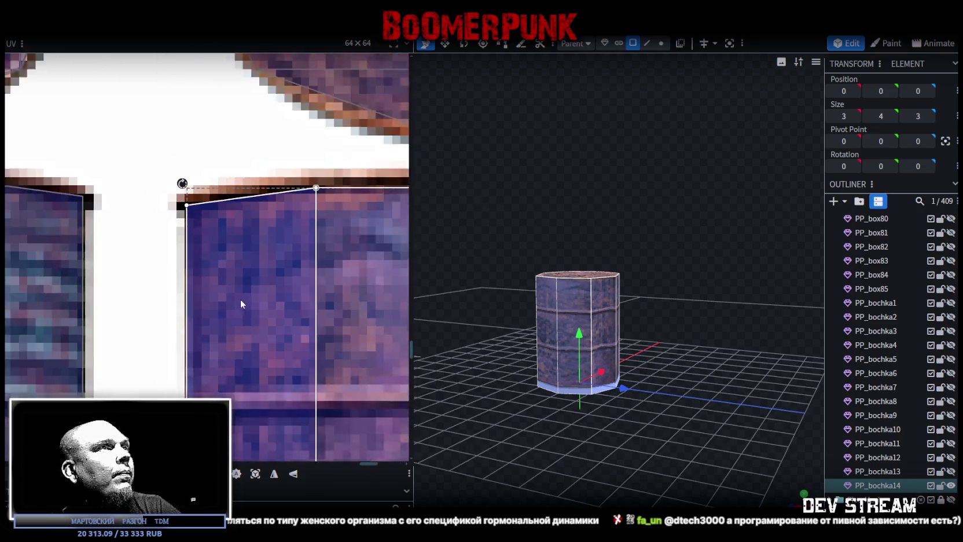
scroll(93, 304, down, 1)
middle_drag(228, 369, 191, 337)
scroll(246, 388, up, 1)
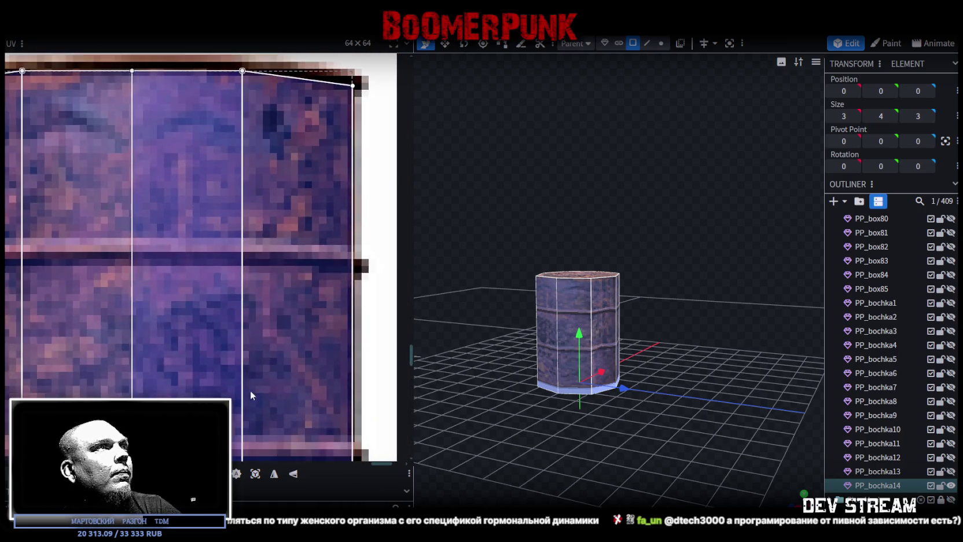
middle_drag(246, 388, 219, 275)
scroll(252, 258, down, 3)
drag(306, 327, 306, 291)
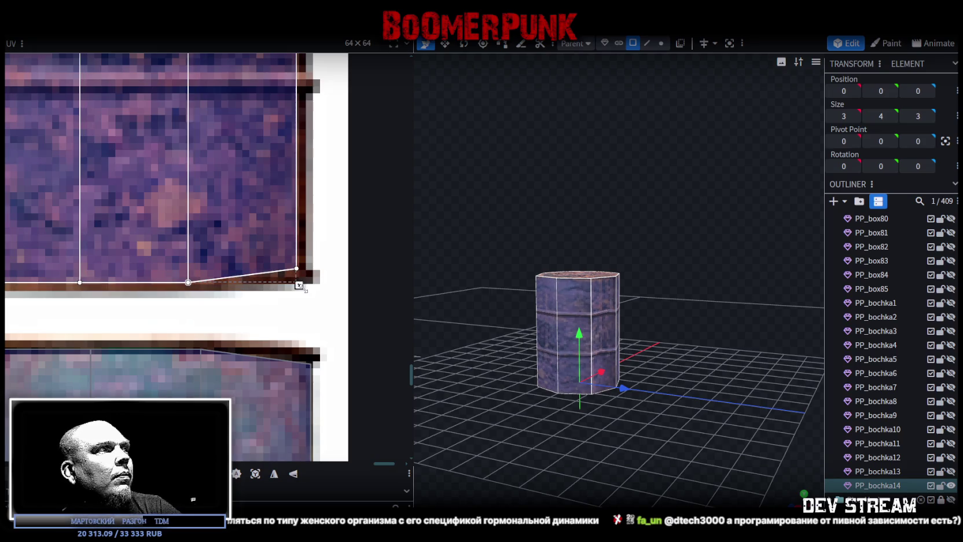
click(757, 417)
mouse_move(758, 416)
mouse_down()
mouse_move(614, 427)
mouse_move(728, 440)
mouse_move(782, 409)
mouse_up()
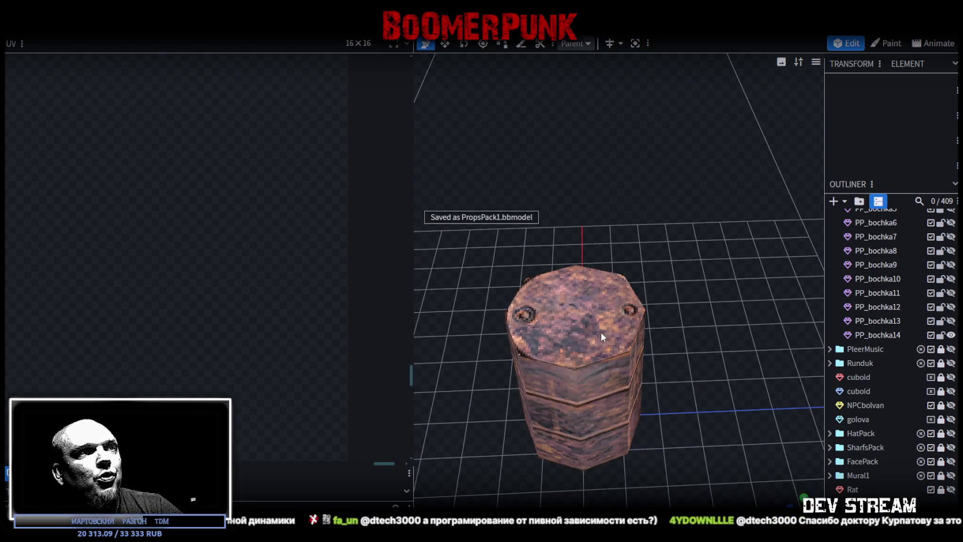
Select PP_bochka14, zoom the UV panel over the barrel textures, and orbit around the rusty barrel
click(601, 332)
scroll(260, 315, down, 2)
scroll(255, 316, down, 2)
scroll(256, 316, down, 2)
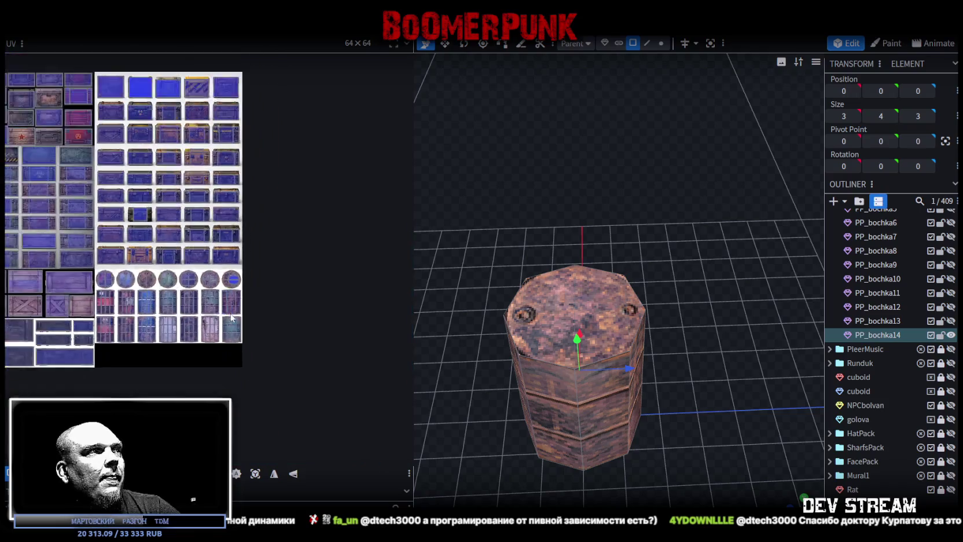
scroll(256, 316, down, 1)
scroll(863, 353, up, 3)
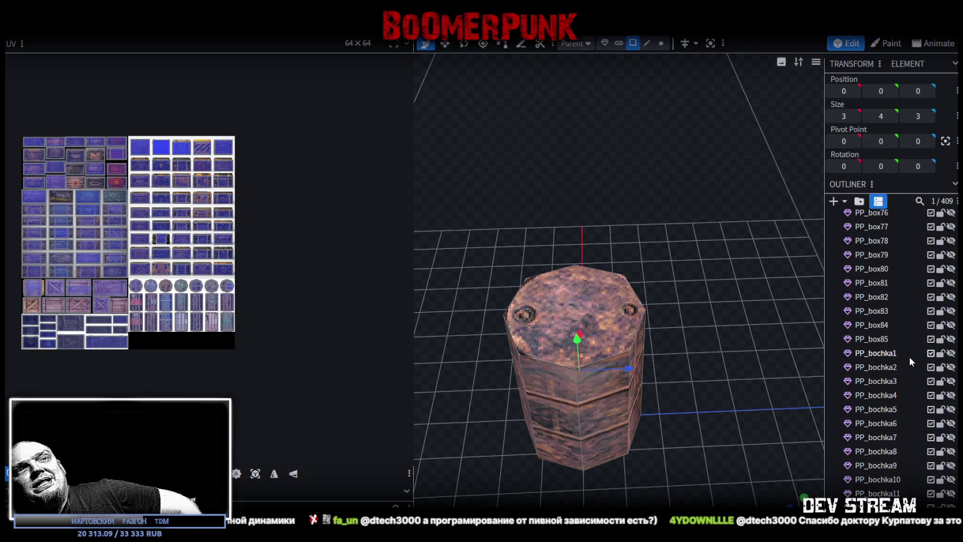
scroll(906, 360, down, 3)
scroll(878, 366, up, 2)
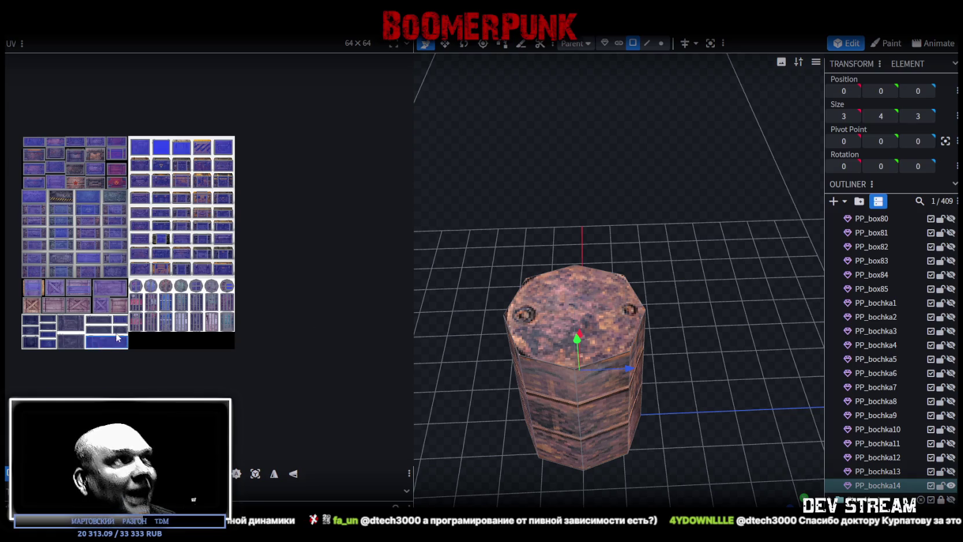
scroll(218, 308, up, 2)
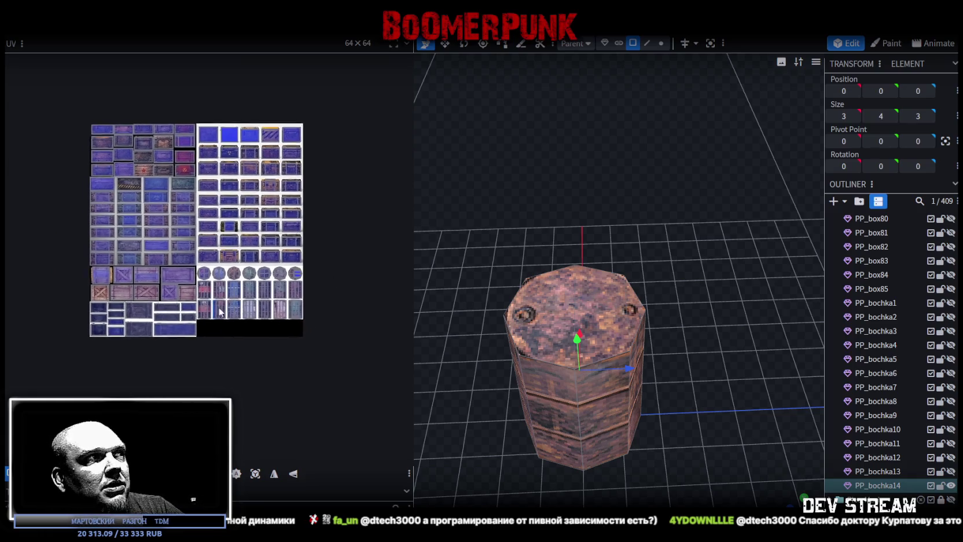
scroll(230, 337, up, 2)
scroll(247, 295, up, 2)
mouse_move(688, 244)
mouse_down()
mouse_move(636, 268)
mouse_move(620, 322)
mouse_up()
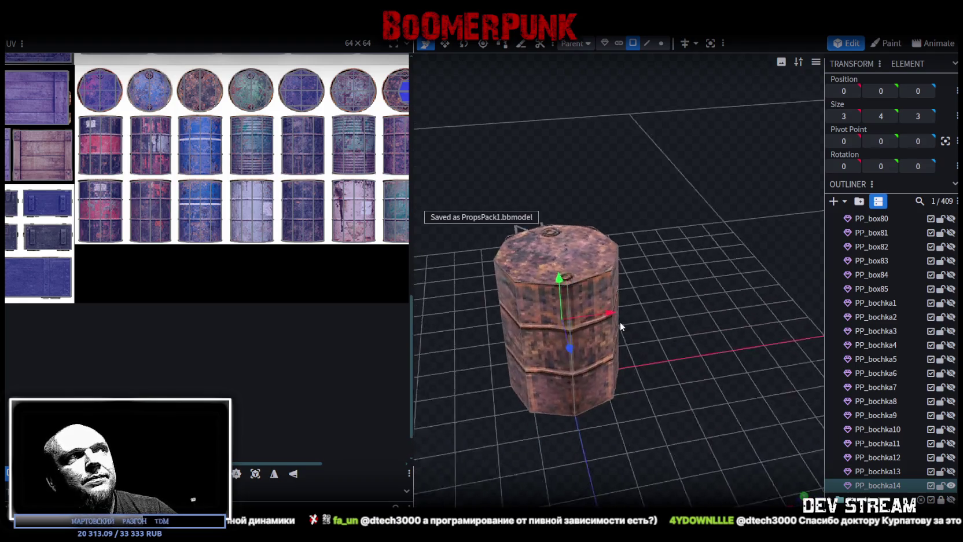
scroll(235, 265, down, 2)
mouse_move(654, 294)
mouse_down()
mouse_move(463, 358)
mouse_move(343, 337)
mouse_move(520, 324)
mouse_move(760, 333)
mouse_move(548, 431)
mouse_move(722, 456)
mouse_move(624, 440)
mouse_move(648, 435)
mouse_move(635, 424)
mouse_move(452, 427)
mouse_move(498, 432)
mouse_up()
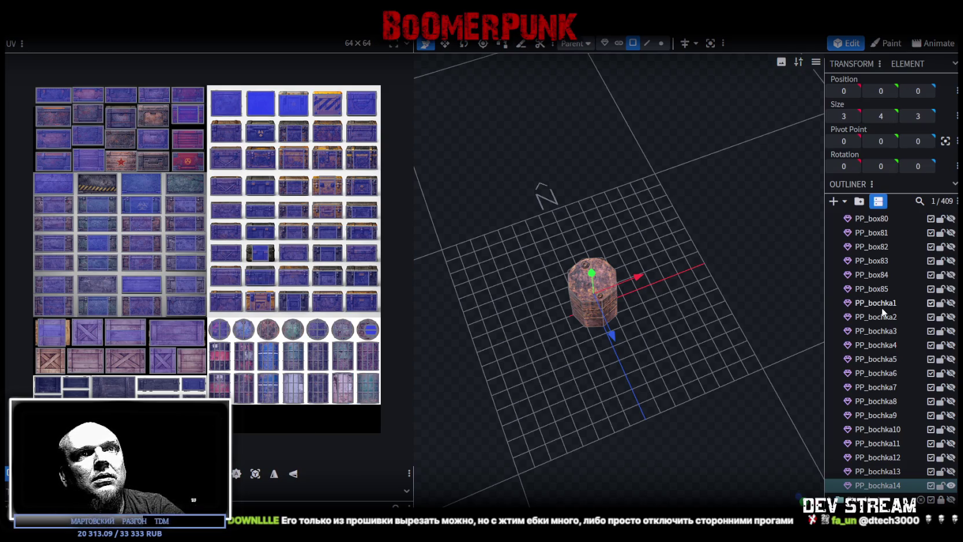
Switch to the props texture atlas open in Photoshop
key(alt+Tab)
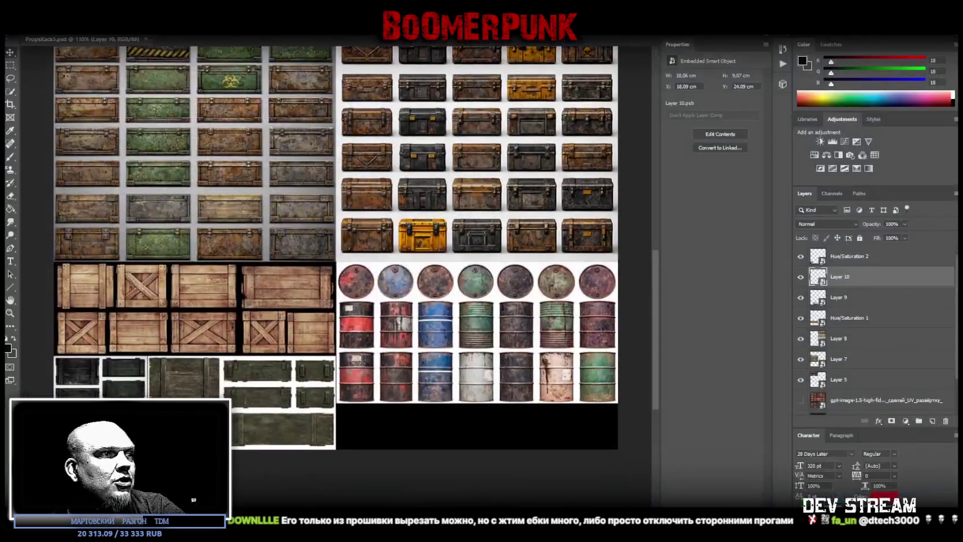
Move the barrel textures layer slightly up in the atlas and zoom out to see it all
click(800, 277)
click(801, 276)
key(ctrl+t)
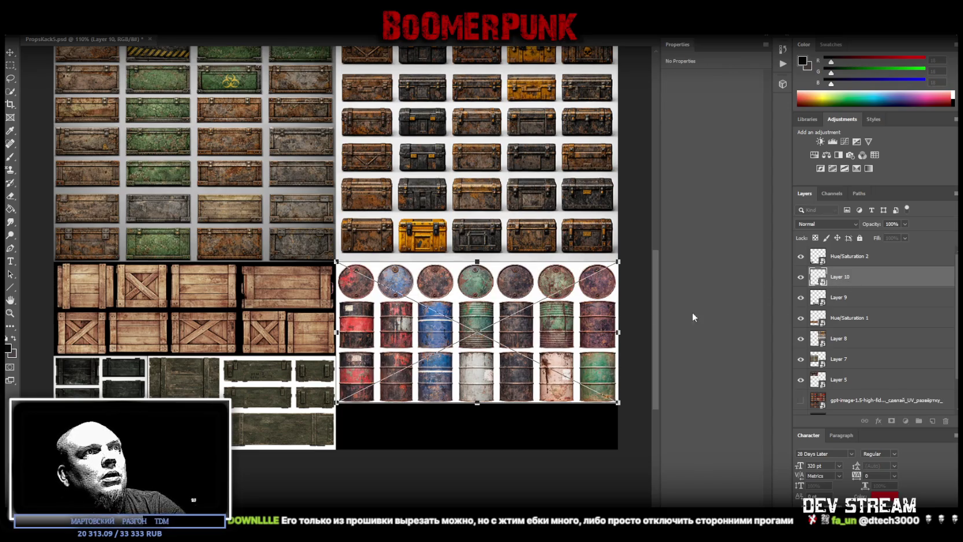
drag(569, 341, 569, 334)
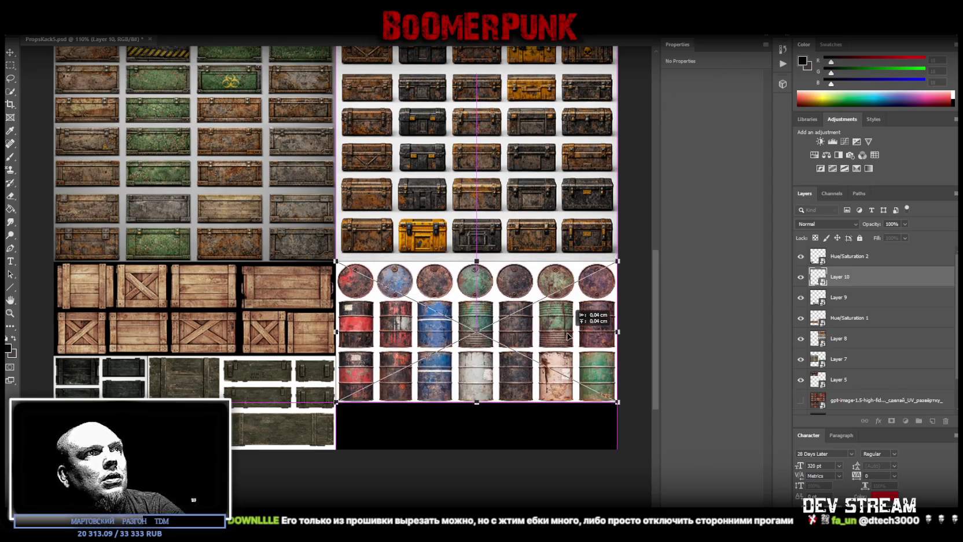
click(10, 313)
click(519, 260)
drag(519, 260, 451, 273)
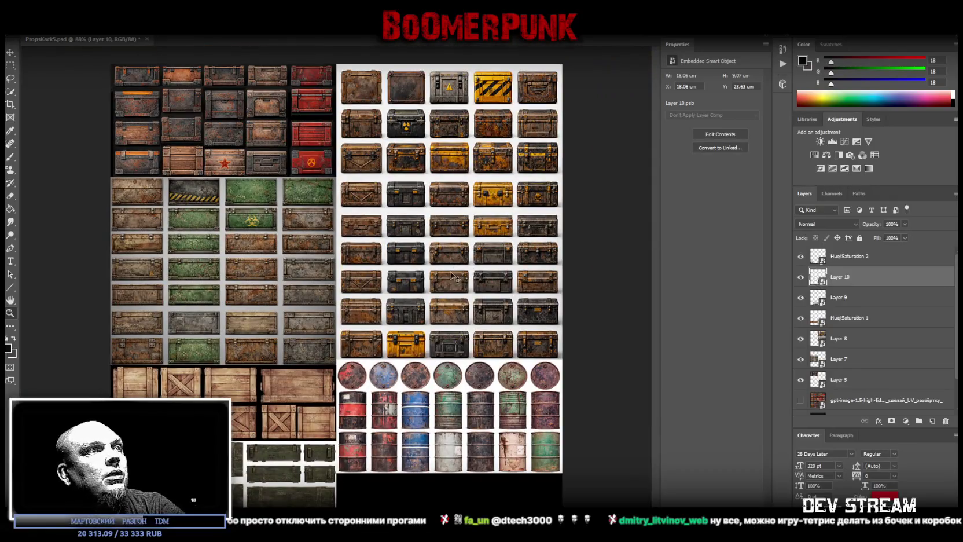
Save PropsPack5.psd and return to Blockbench
key(alt+f)
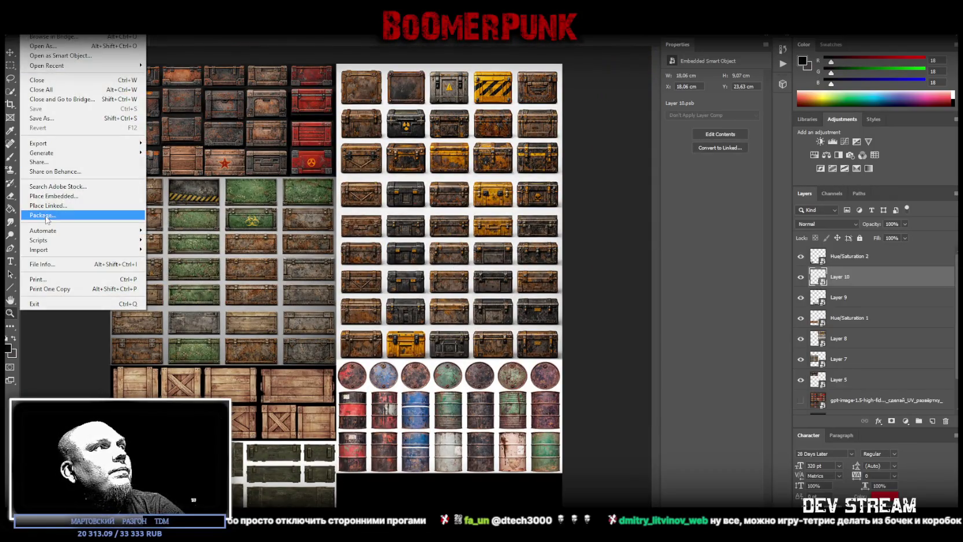
click(58, 120)
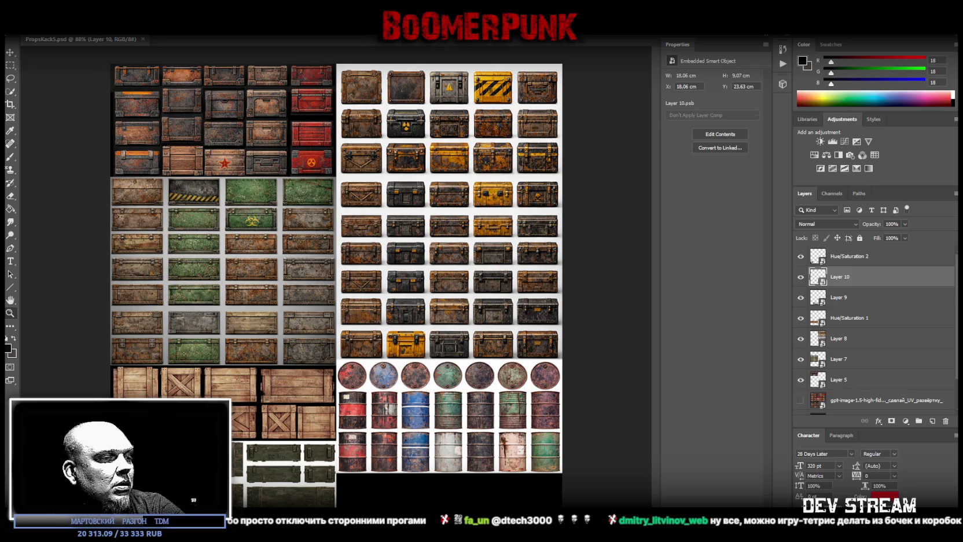
key(alt+Tab)
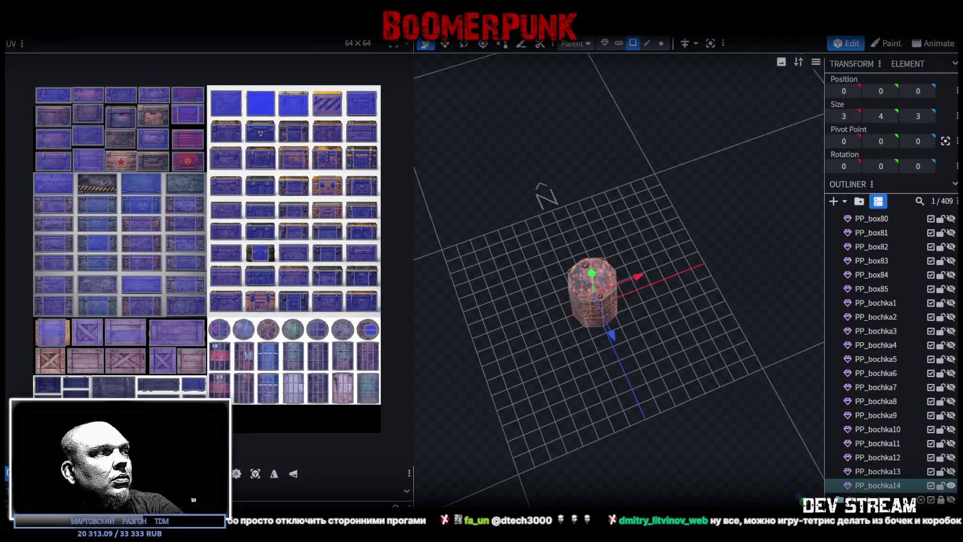
Reload the atlas texture, then select all fourteen PP_bochka barrels and make them visible
right_click(49, 406)
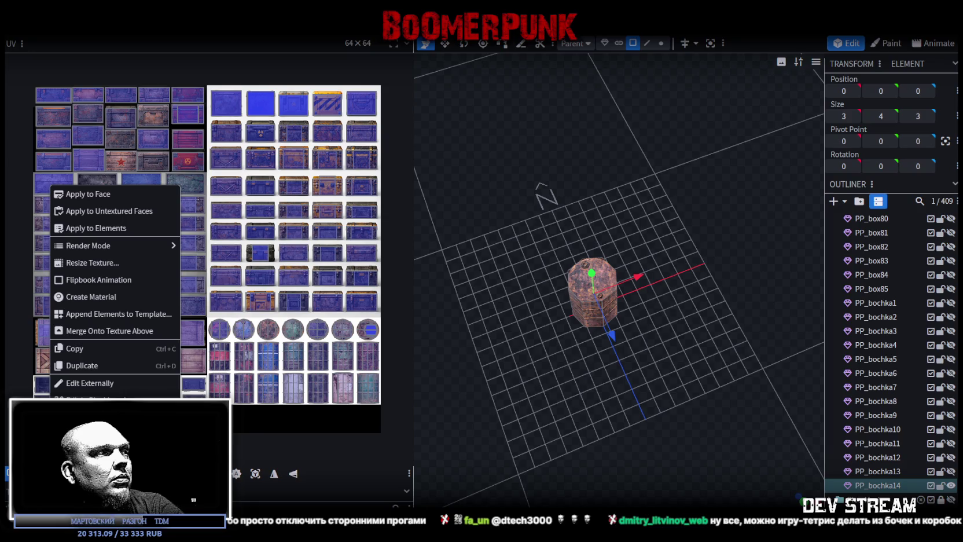
click(87, 399)
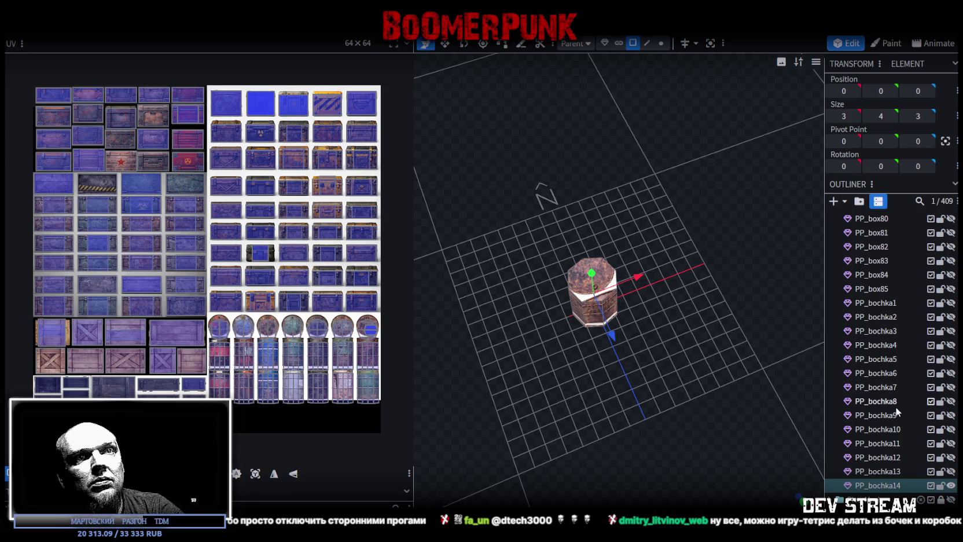
shift+click(886, 301)
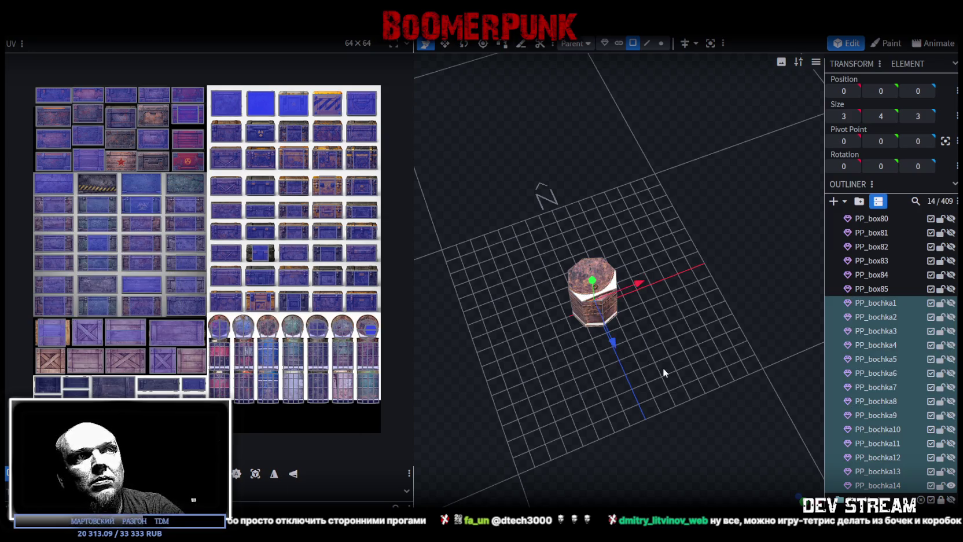
click(950, 303)
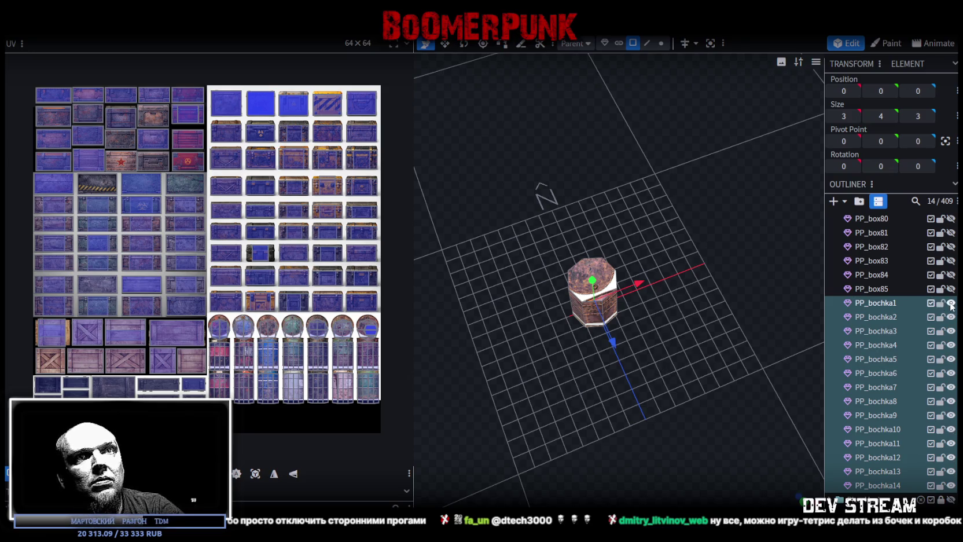
Nudge the barrel mesh's UVs up two steps onto the round lid textures
click(585, 336)
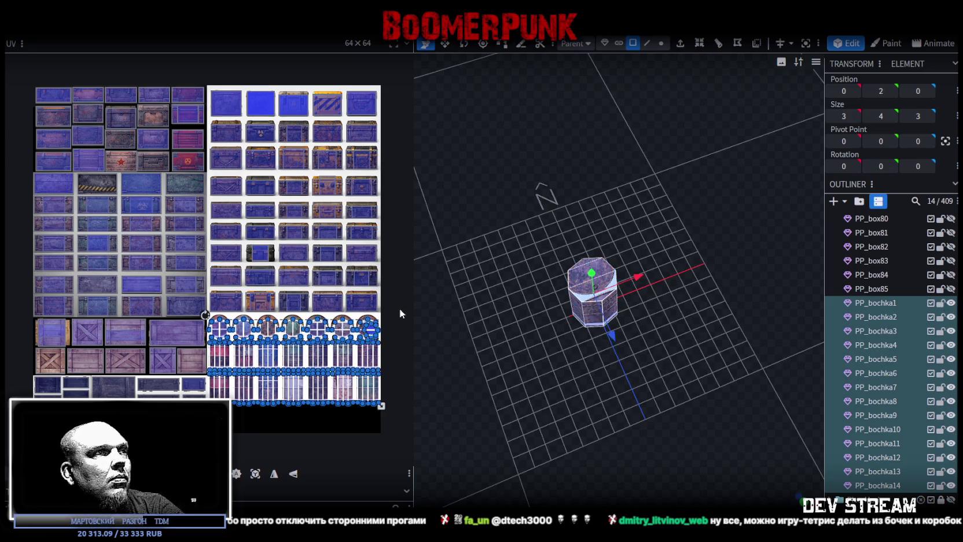
scroll(400, 315, up, 2)
scroll(370, 348, up, 2)
scroll(342, 379, up, 2)
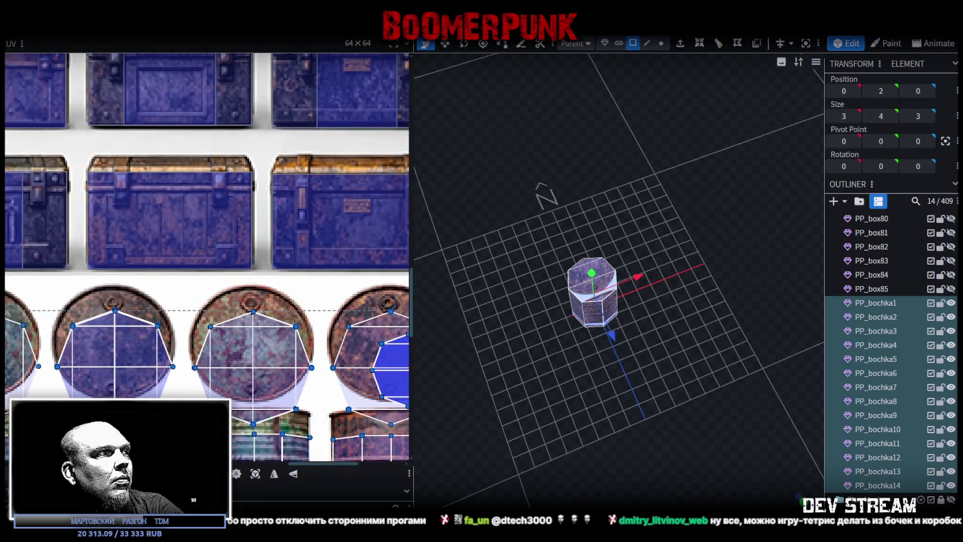
key(Up)
key(Up)
key(Up)
key(Up)
key(Up)
key(Up)
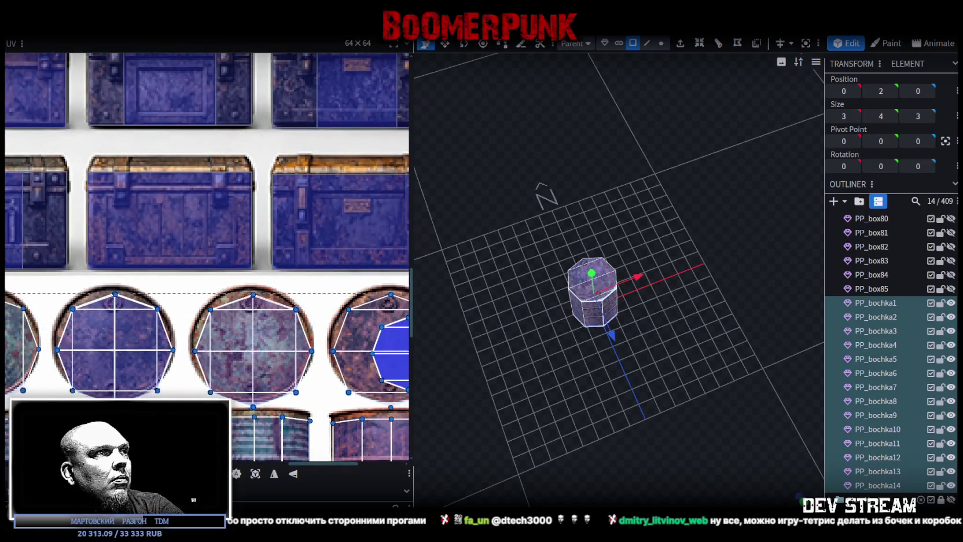
key(Up)
key(Up)
key(Up)
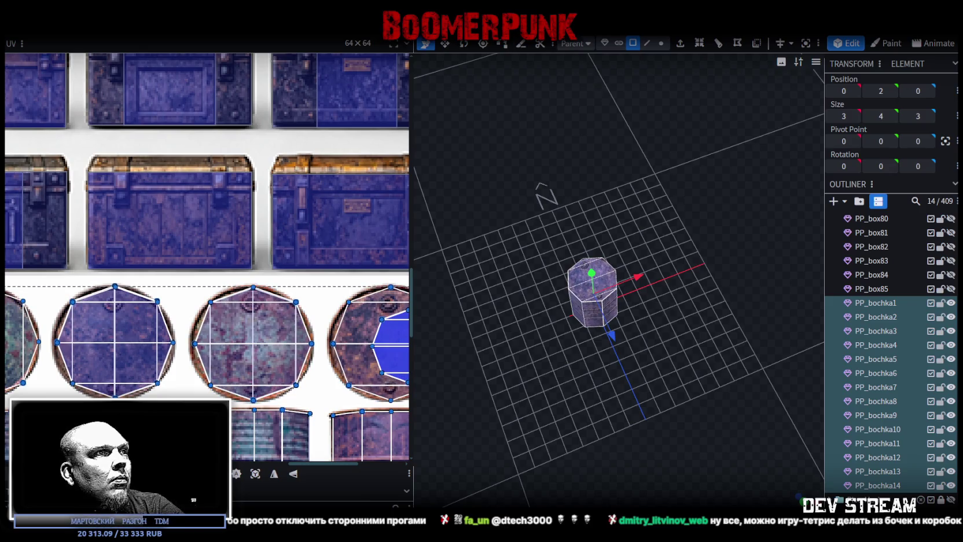
scroll(261, 404, up, 2)
scroll(261, 404, up, 1)
scroll(297, 422, up, 1)
scroll(280, 336, up, 1)
scroll(239, 288, up, 2)
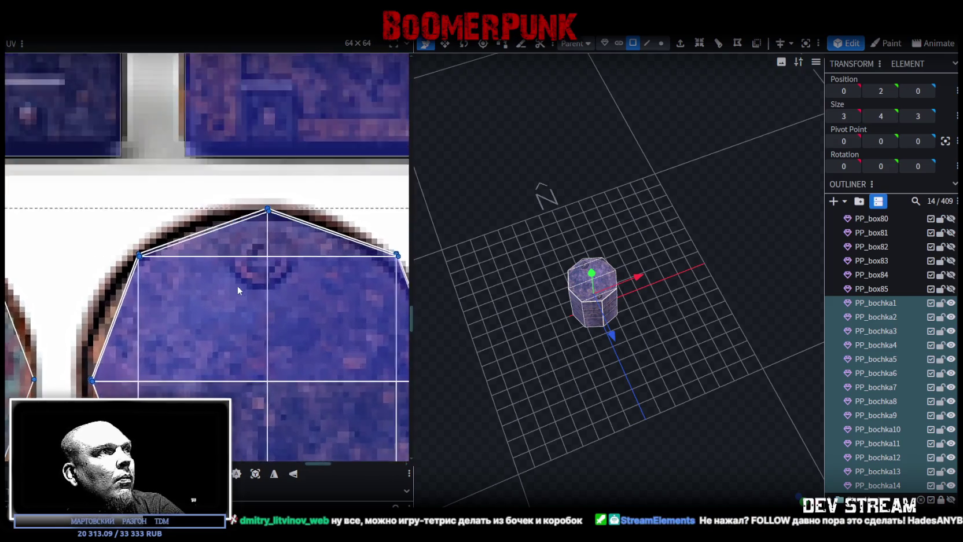
scroll(239, 287, down, 1)
scroll(232, 282, down, 1)
scroll(363, 328, down, 2)
scroll(364, 328, down, 1)
scroll(347, 325, down, 1)
scroll(243, 295, down, 2)
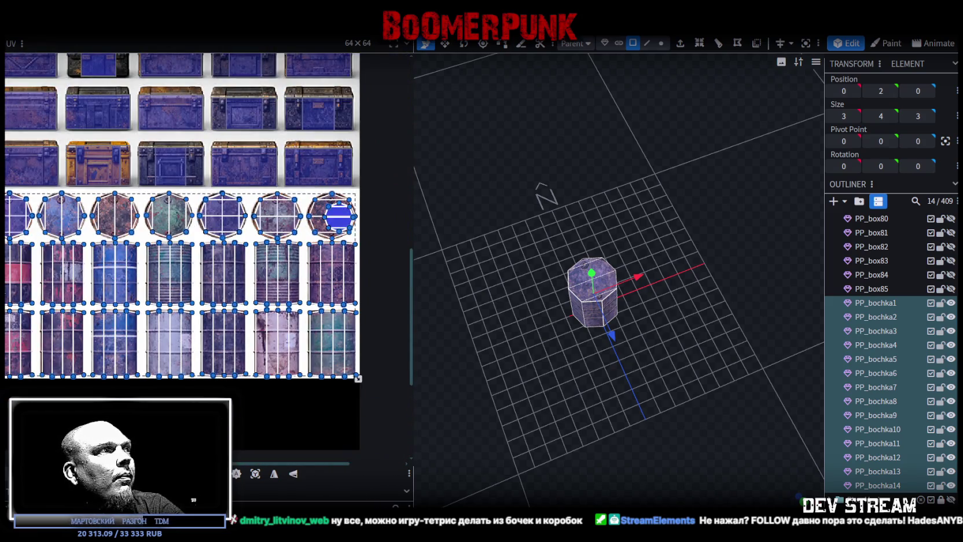
scroll(327, 289, up, 1)
scroll(327, 290, up, 2)
scroll(326, 288, up, 1)
scroll(327, 292, up, 1)
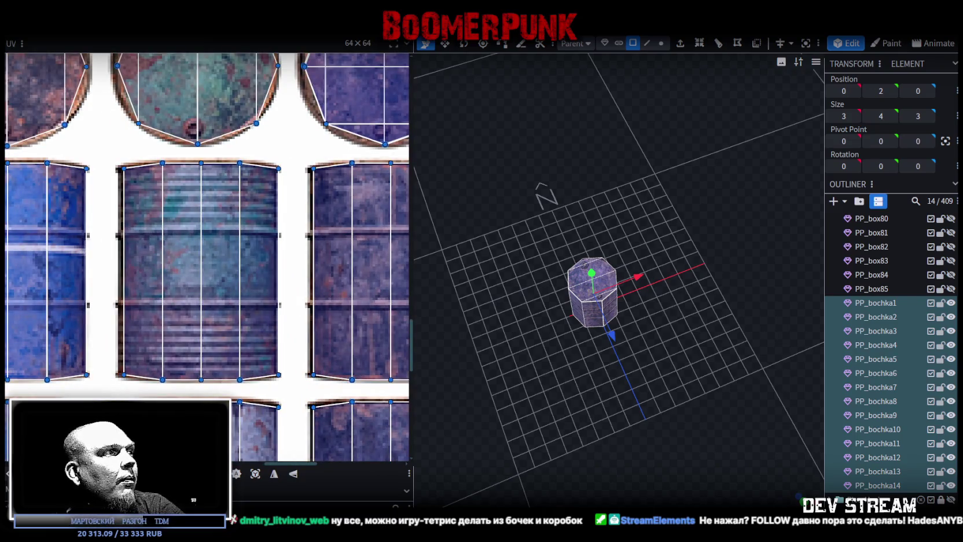
Save the model as PropsPack1.bbmodel and orbit in close around the textured barrel
scroll(208, 255, right, 1)
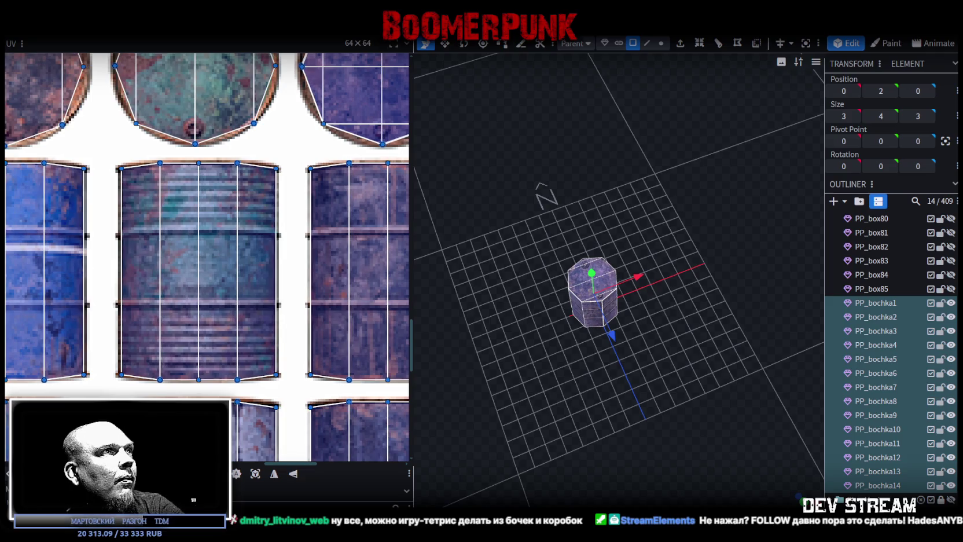
scroll(230, 303, down, 2)
scroll(230, 303, down, 2)
scroll(229, 303, down, 1)
scroll(230, 303, down, 1)
scroll(230, 303, up, 1)
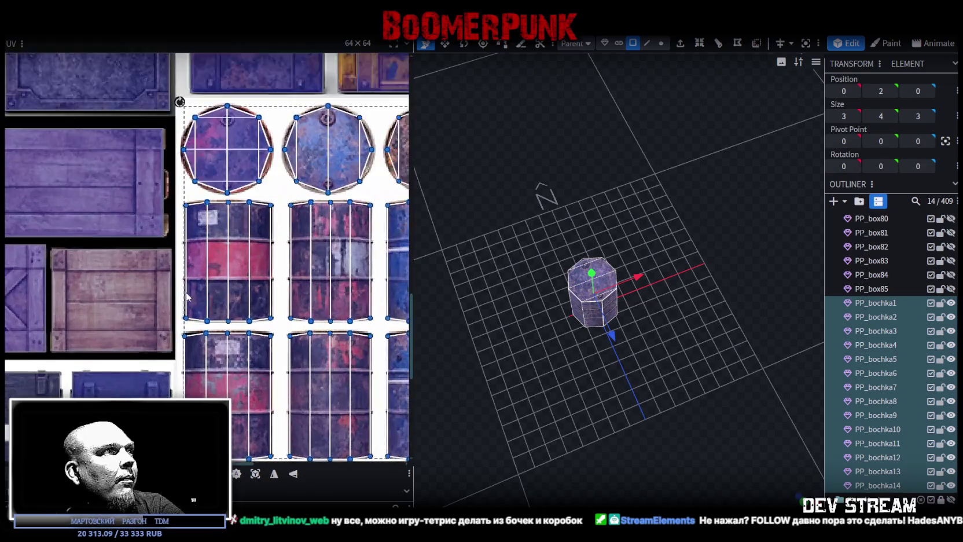
scroll(181, 296, up, 4)
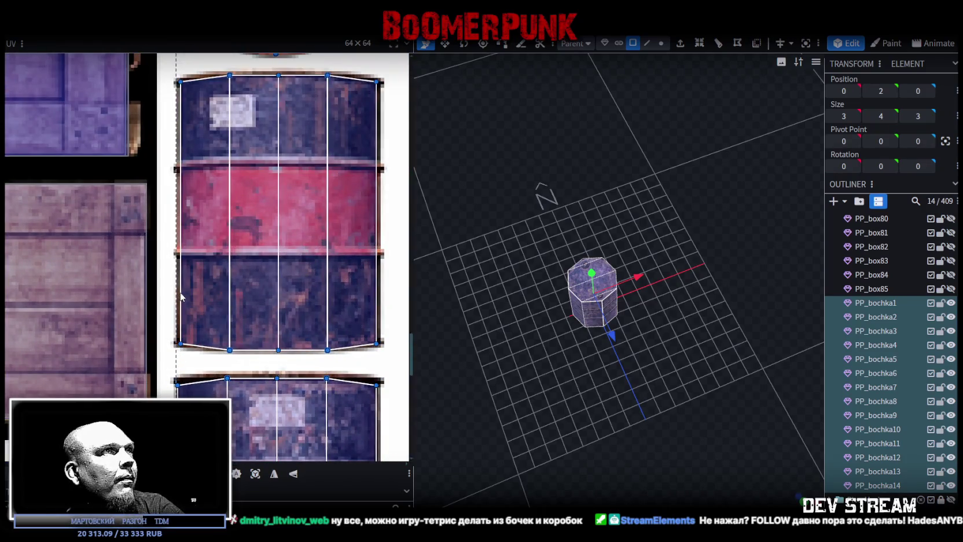
scroll(181, 296, down, 2)
scroll(197, 312, down, 1)
scroll(215, 324, down, 1)
scroll(230, 339, down, 1)
scroll(230, 338, up, 1)
key(ctrl+s)
scroll(842, 428, down, 4)
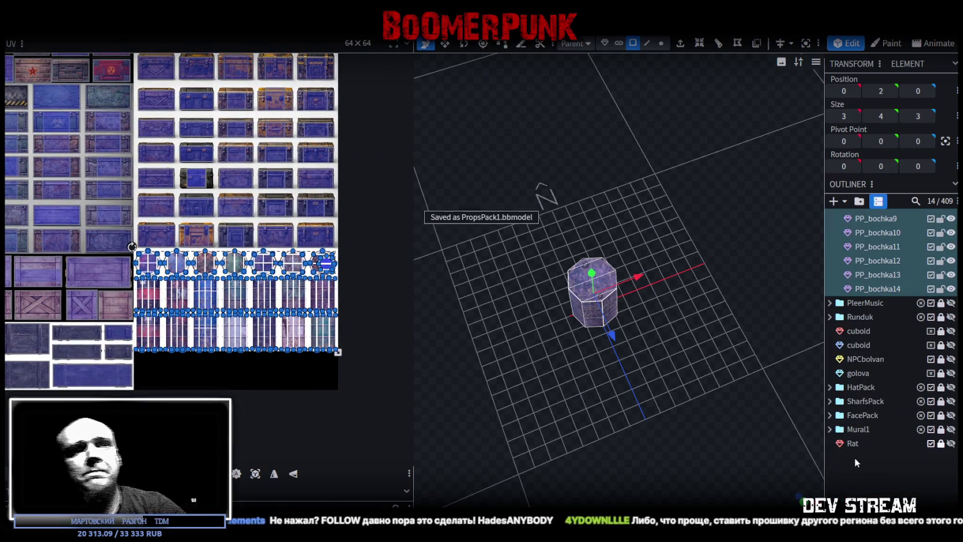
click(856, 458)
mouse_move(816, 415)
mouse_down()
mouse_move(651, 370)
mouse_move(735, 336)
mouse_move(664, 340)
mouse_move(675, 335)
mouse_up()
scroll(693, 368, up, 3)
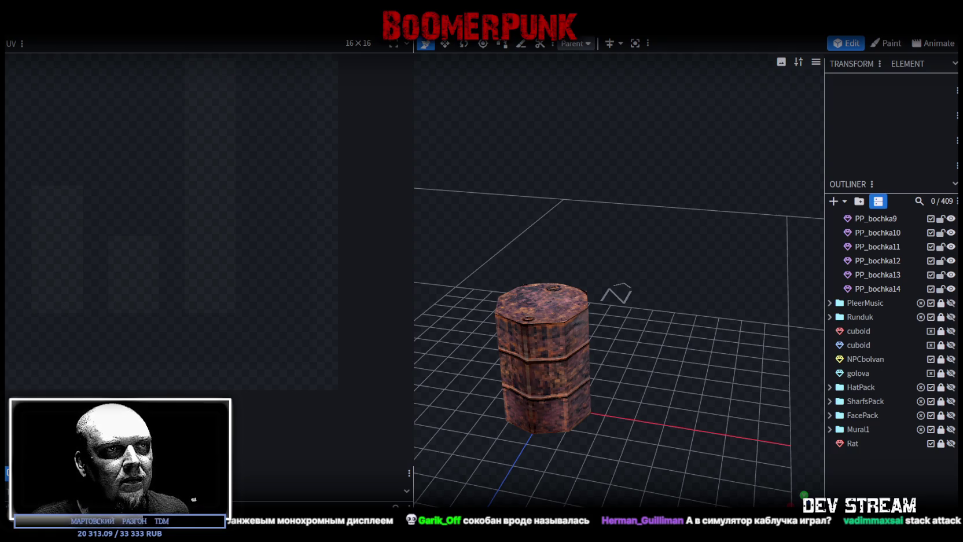
Switch to the web browser showing the Siemens A50 phone
key(alt+Tab)
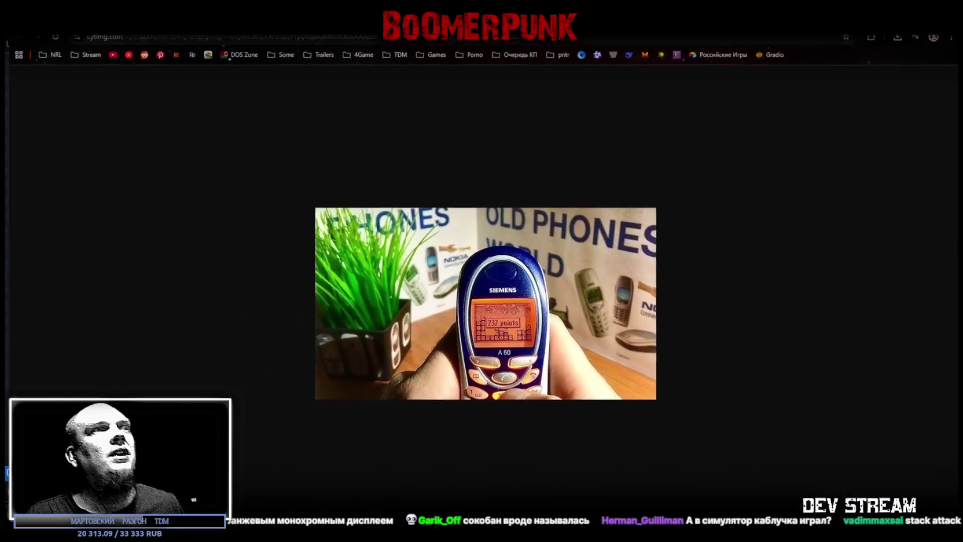
Zoom the browser page to 250% on the Siemens phone video, then return to Blockbench
ctrl+scroll(549, 406, up, 1)
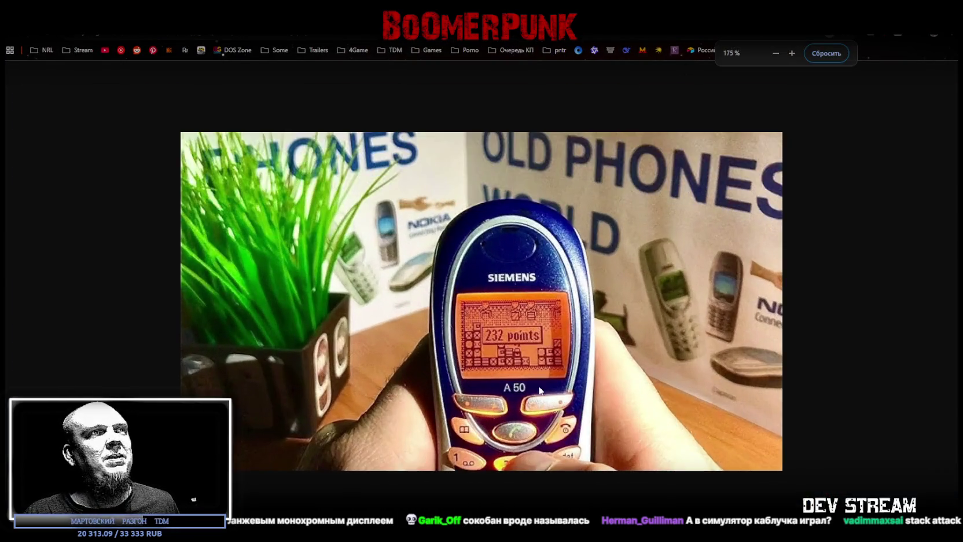
ctrl+scroll(562, 417, up, 2)
ctrl+scroll(579, 431, up, 3)
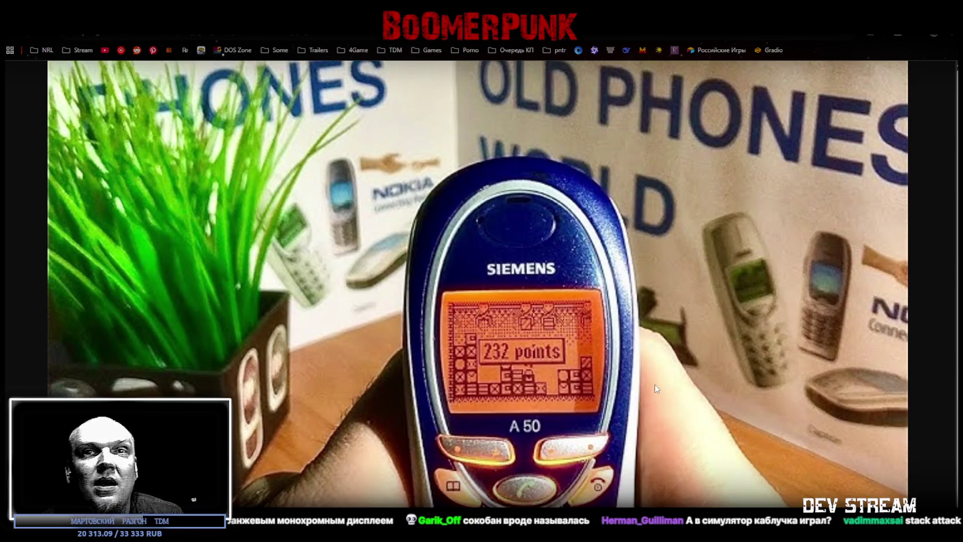
key(alt+Tab)
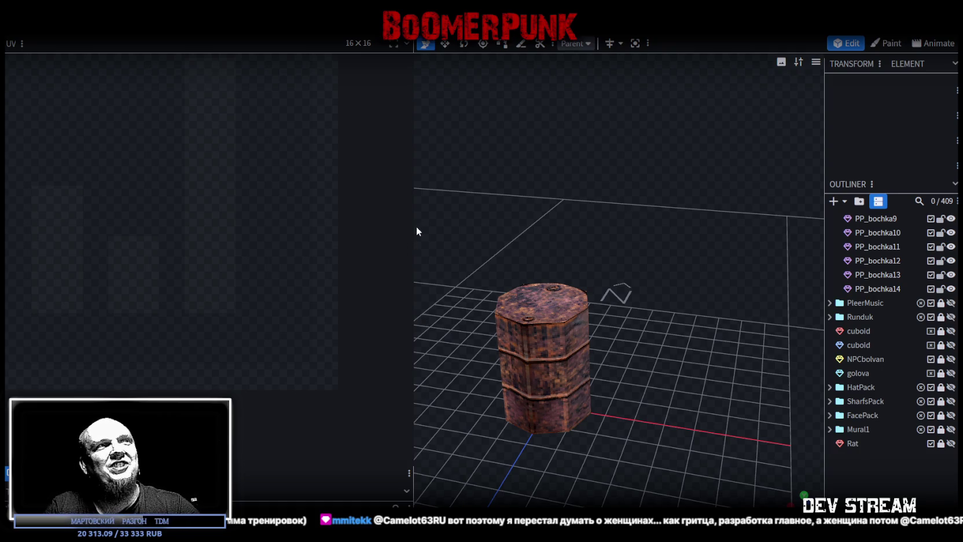
Drag the UV panel divider left to reveal the texture list with PropsKack1.png and PropsKack2.png
drag(412, 229, 238, 307)
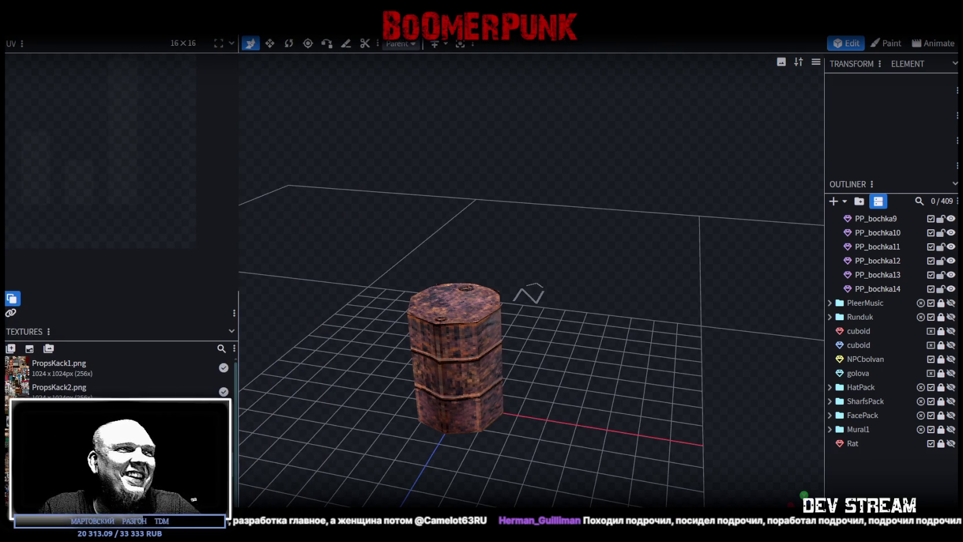